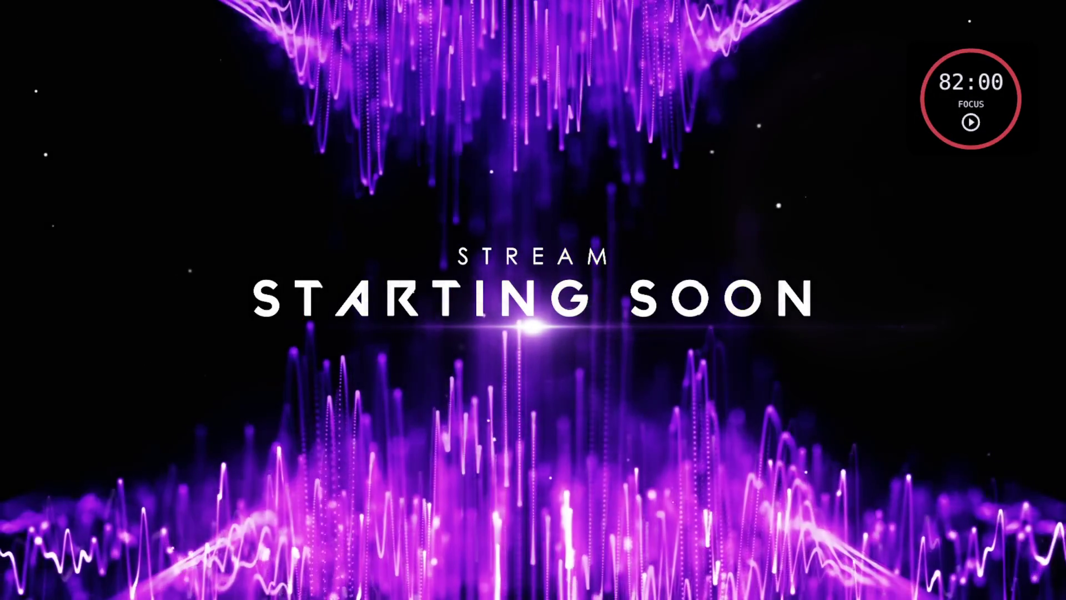
# Start the 82-minute focus countdown on the stream overlay's timer widget.
pyautogui.click(971, 123)
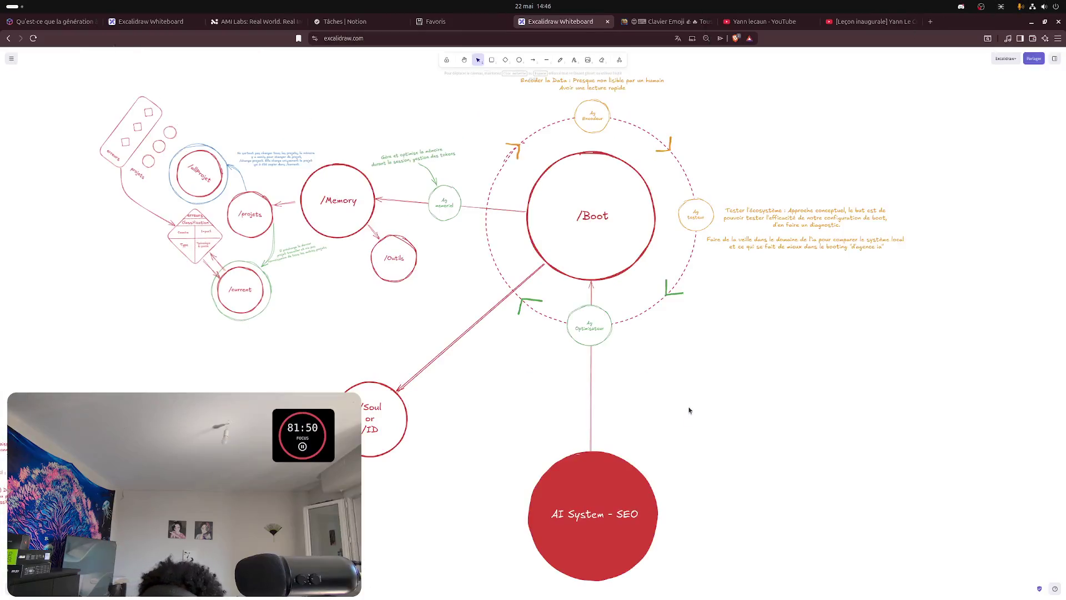
pyautogui.scroll(2, 498, 381)
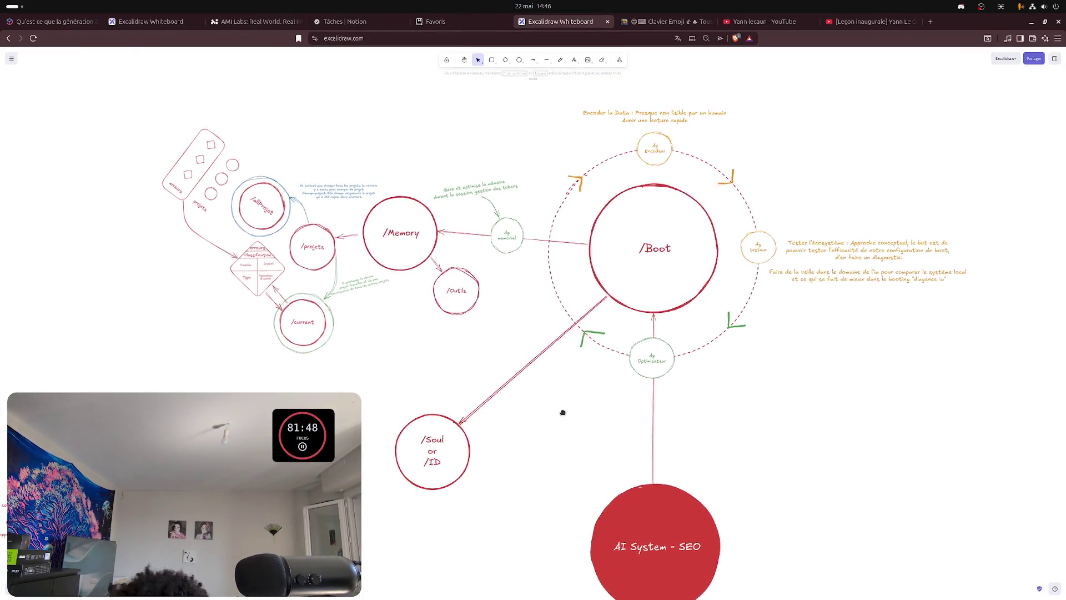
pyautogui.hscroll(-10, 562, 411)
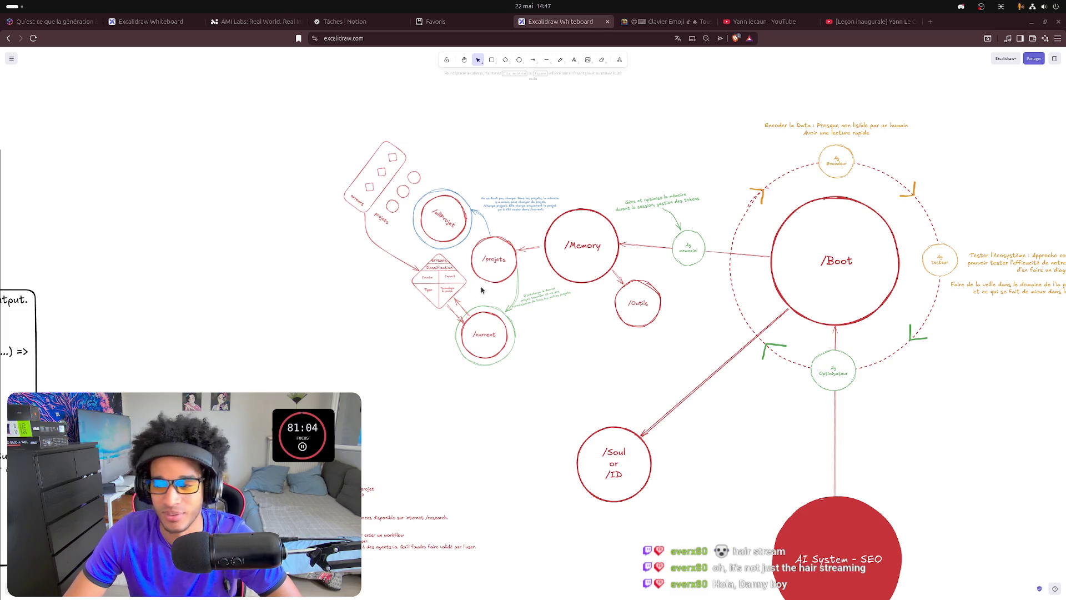
# Widen the bottom-left red text block so its lines reflow, then select the orange Ag Testeur circle.
pyautogui.moveTo(772, 419); pyautogui.dragTo(648, 391)
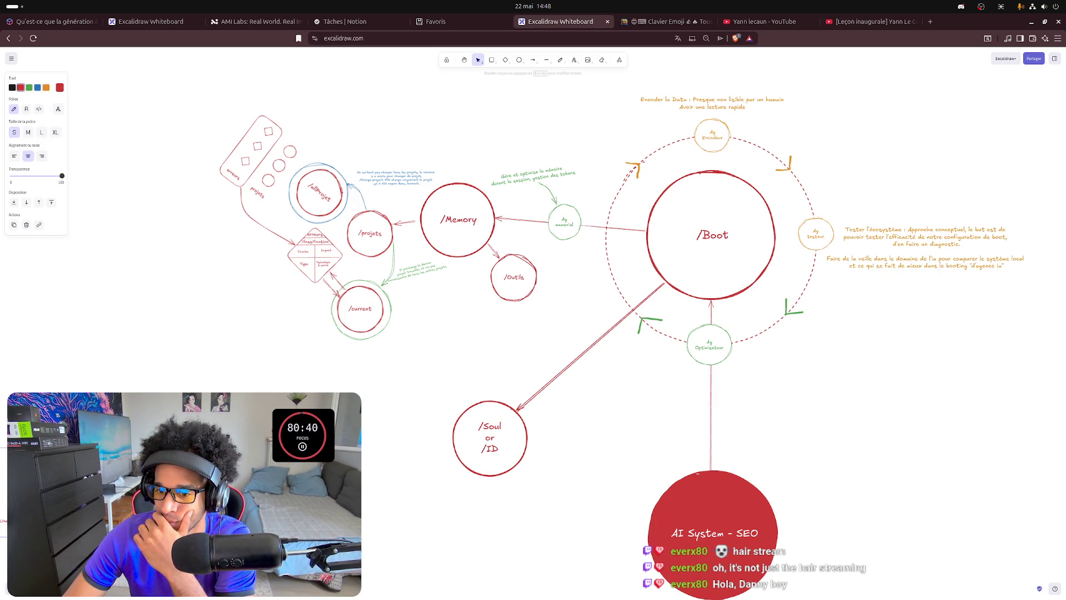
pyautogui.moveTo(380, 500); pyautogui.dragTo(408, 500)
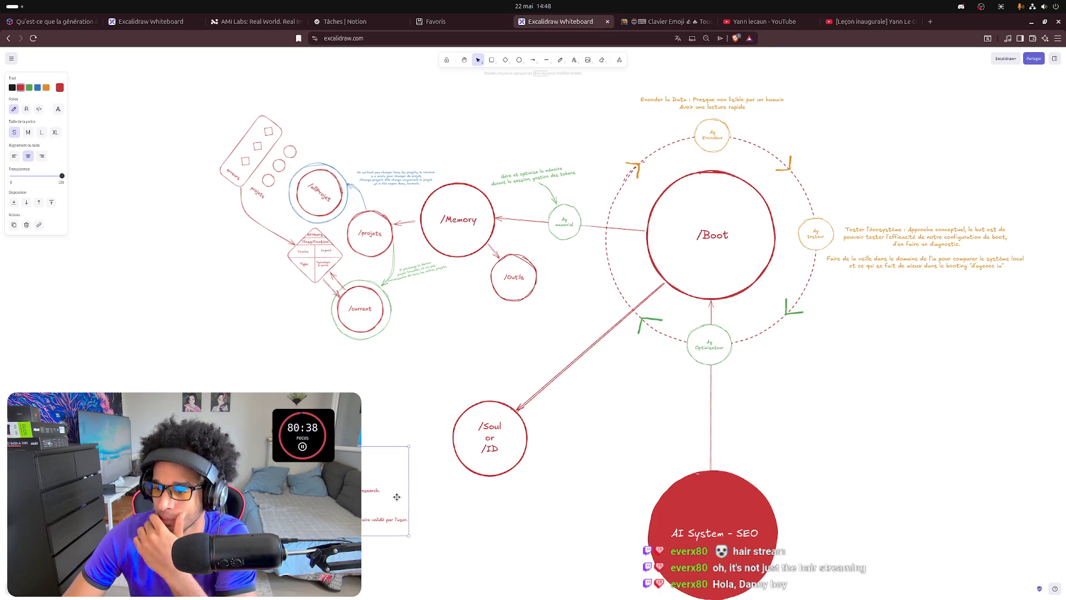
pyautogui.click(937, 353)
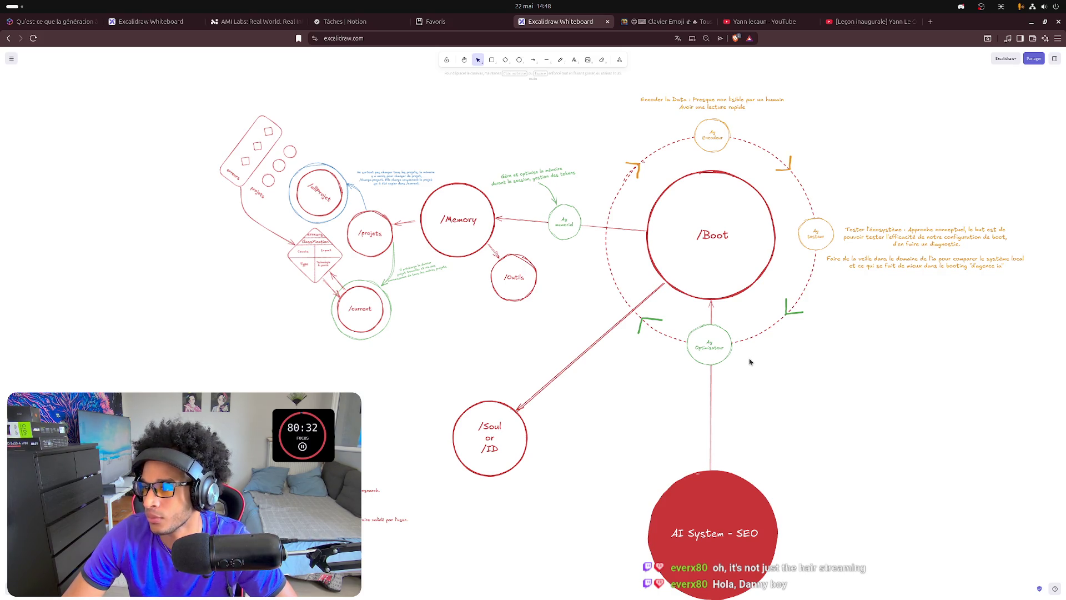
pyautogui.click(821, 231)
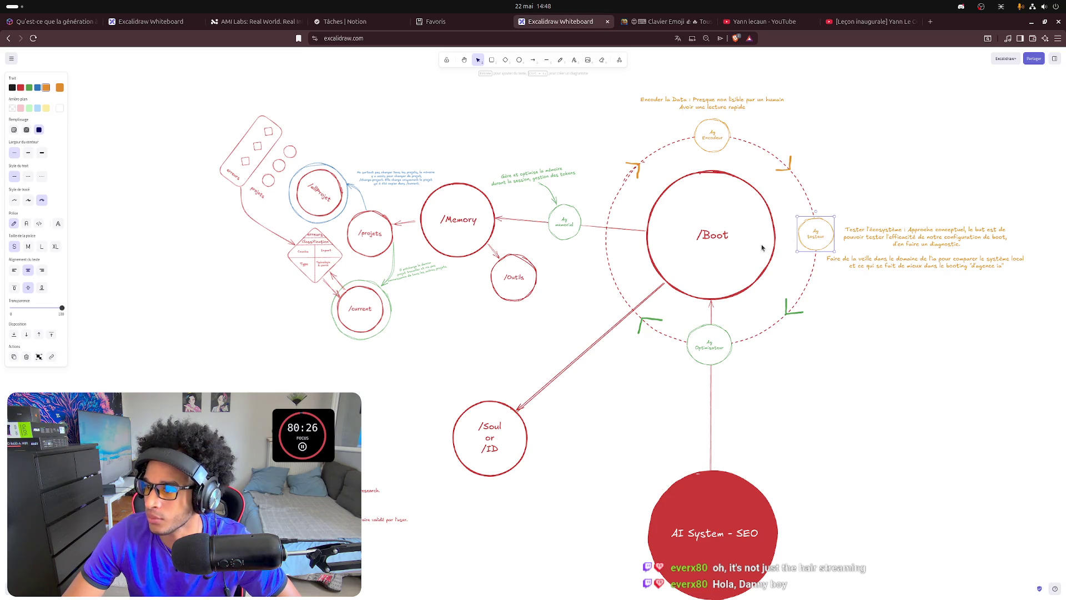
# Duplicate the Ag Testeur circle and place the copy on the dashed ring's left edge beside /Boot.
pyautogui.hotkey('ctrl', 'v')
pyautogui.moveTo(762, 247); pyautogui.dragTo(604, 238)
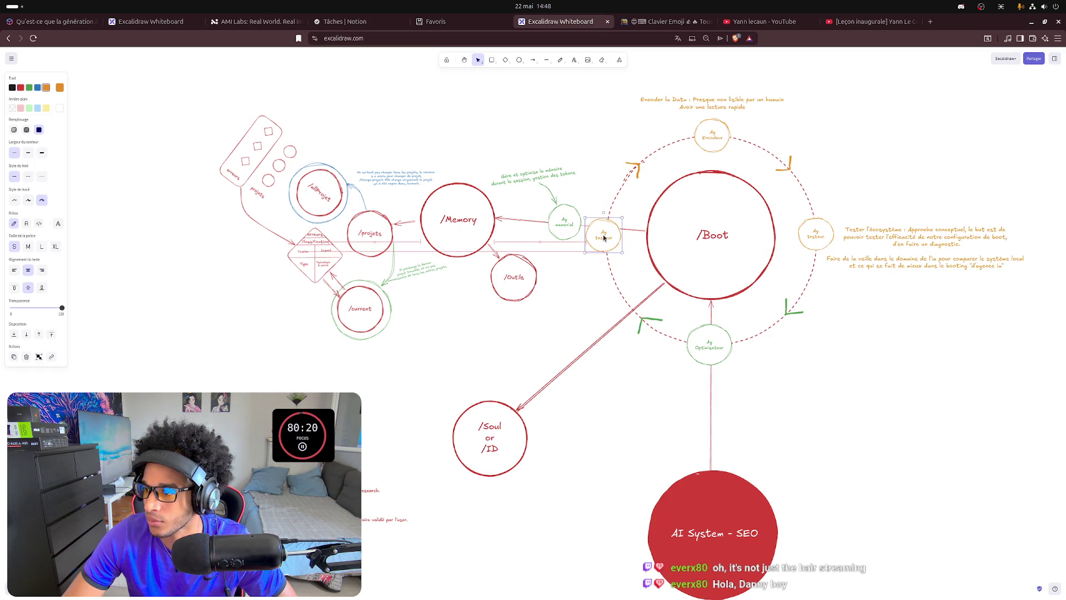
pyautogui.moveTo(604, 236); pyautogui.dragTo(606, 236)
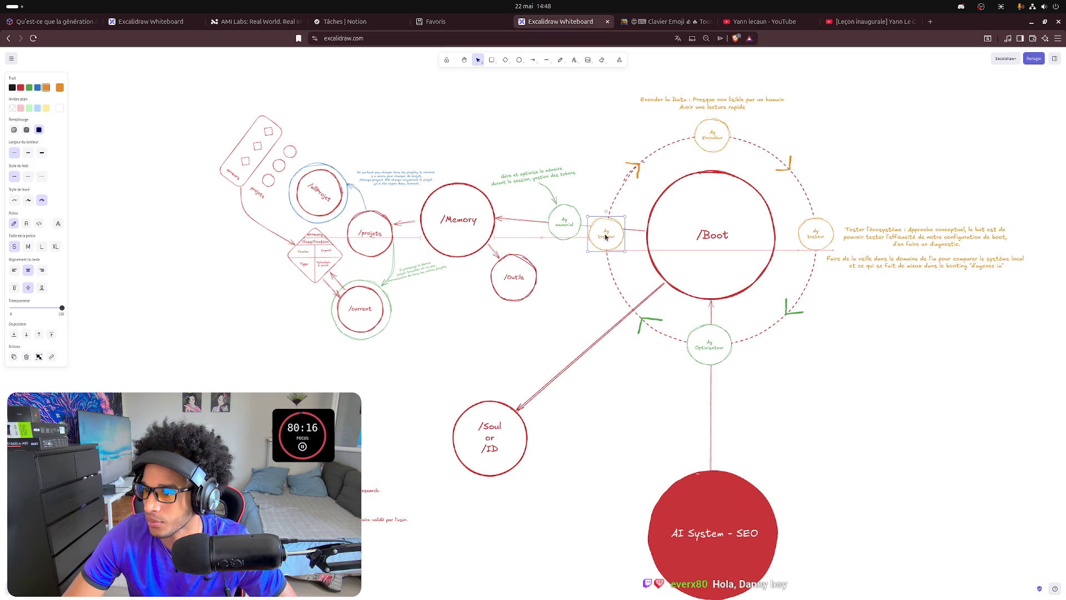
pyautogui.click(618, 243)
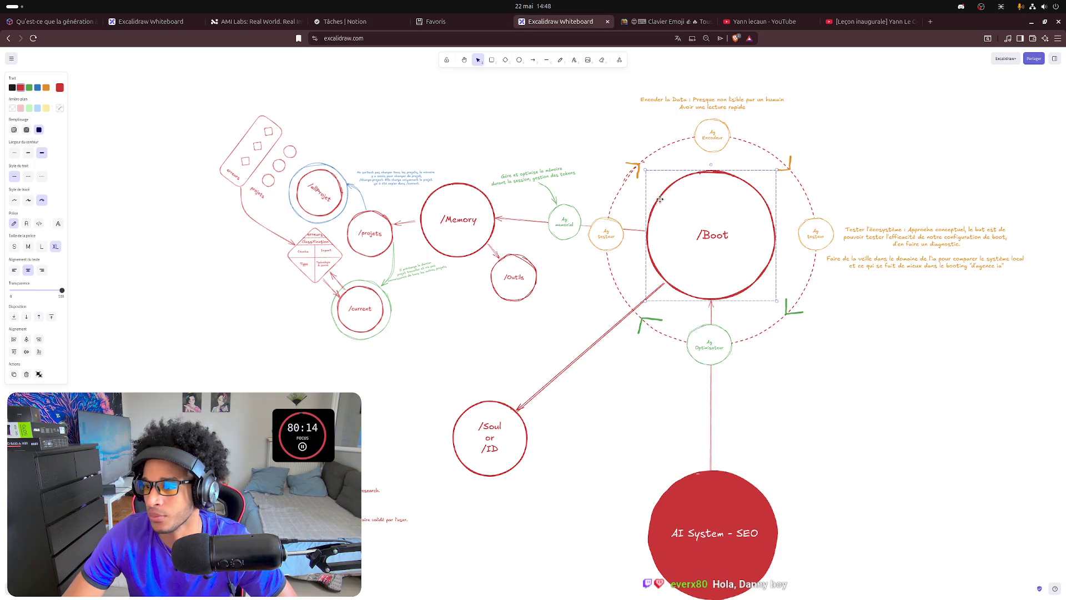
pyautogui.click(618, 230)
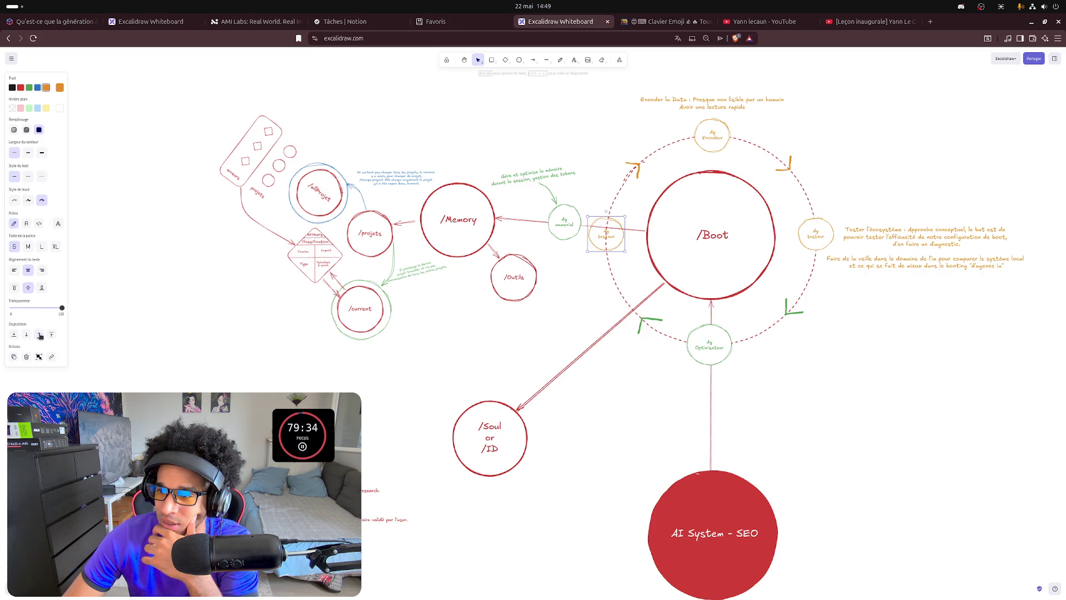
# Reorder the small orange circle against the connector line with the Disposition layer buttons.
pyautogui.click(39, 335)
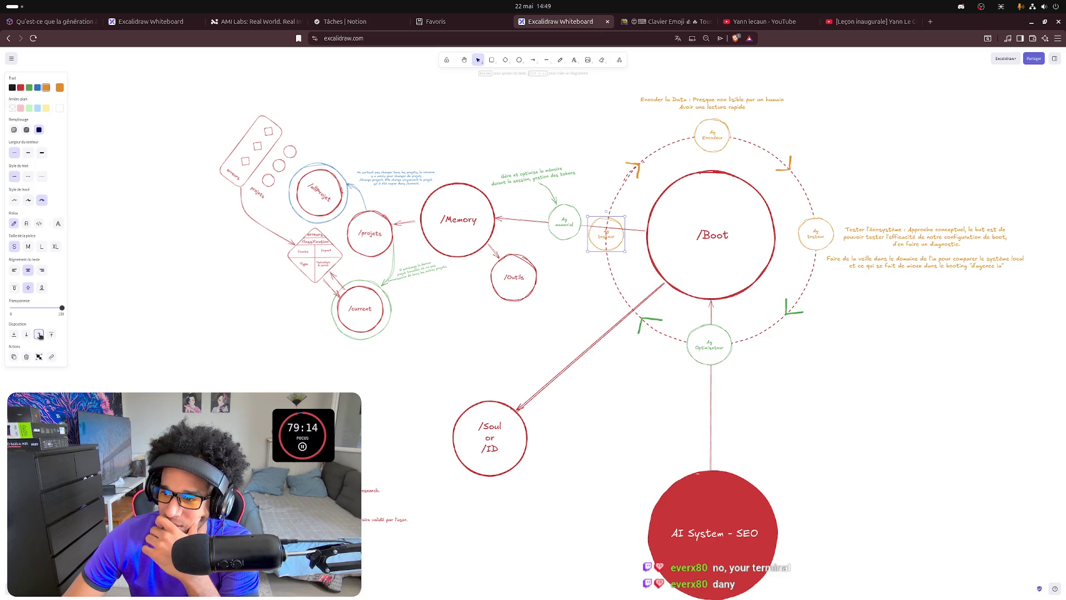
pyautogui.click(51, 334)
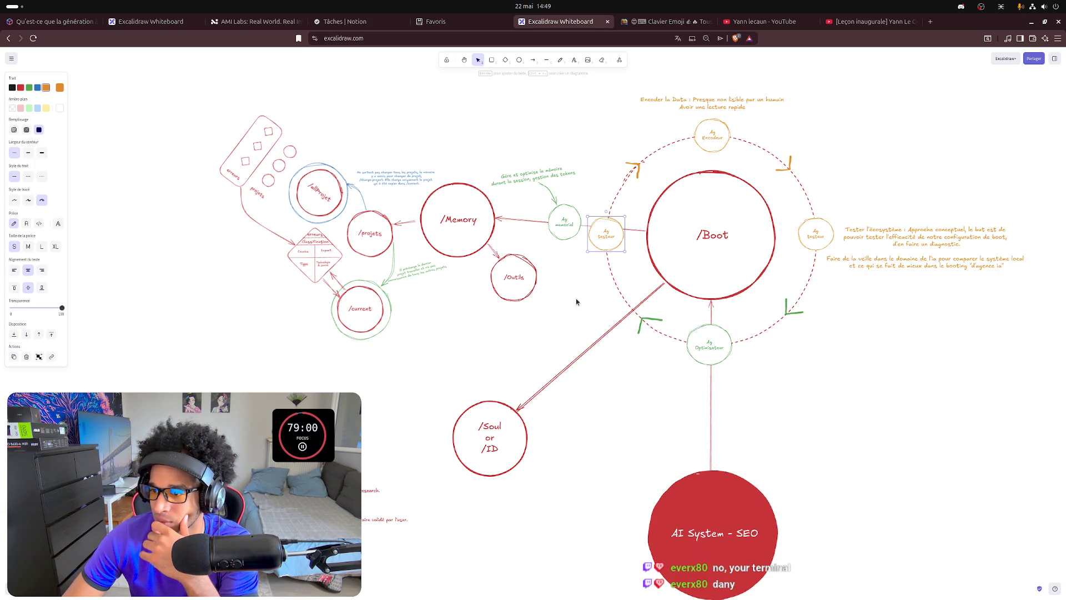
pyautogui.click(638, 231)
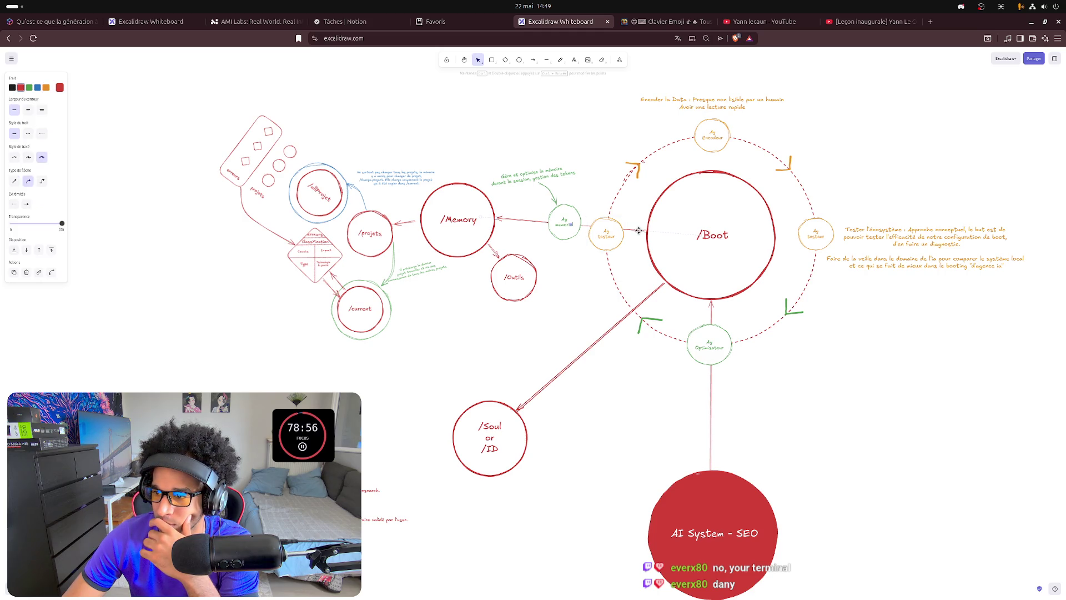
pyautogui.click(36, 255)
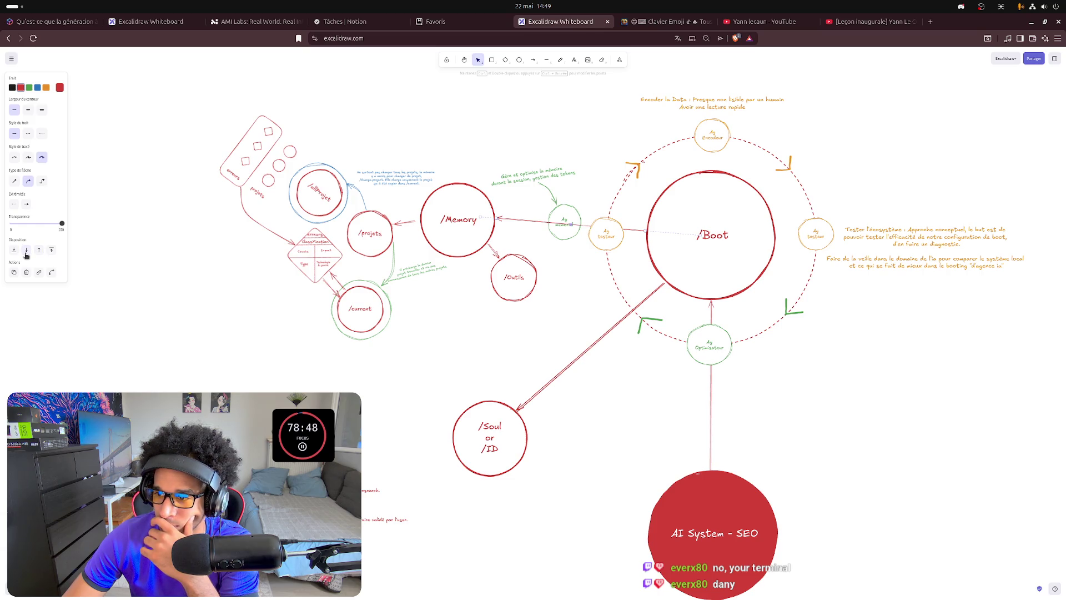
pyautogui.click(600, 222)
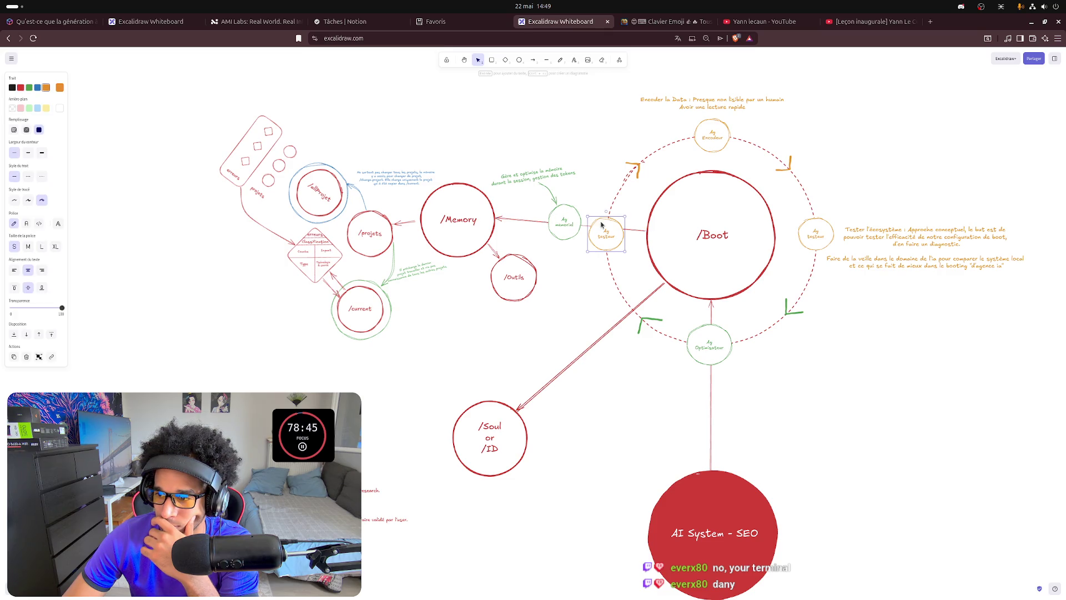
pyautogui.click(14, 335)
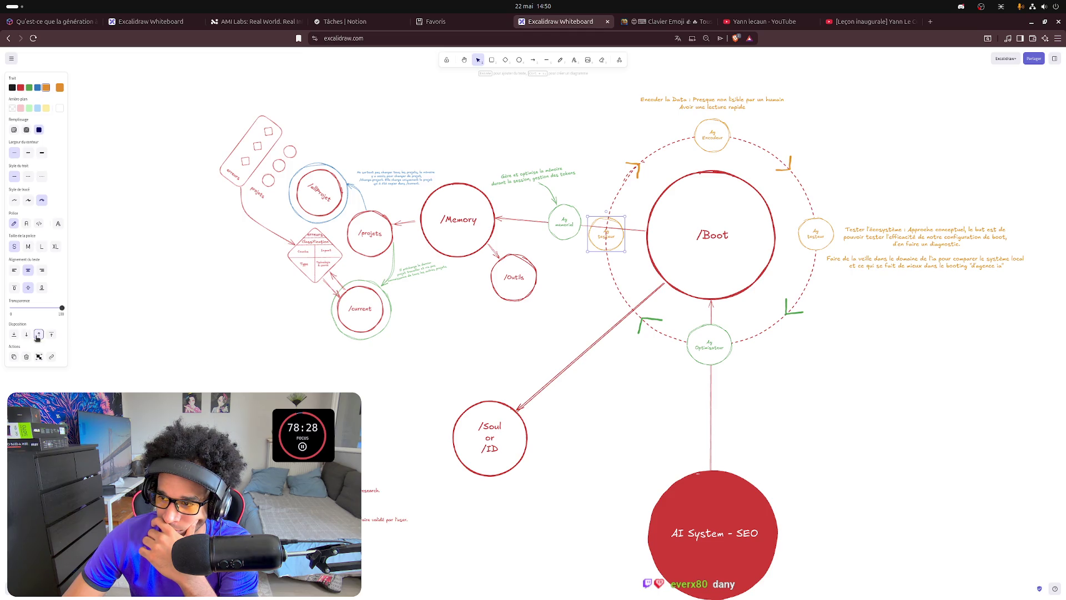
pyautogui.click(37, 334)
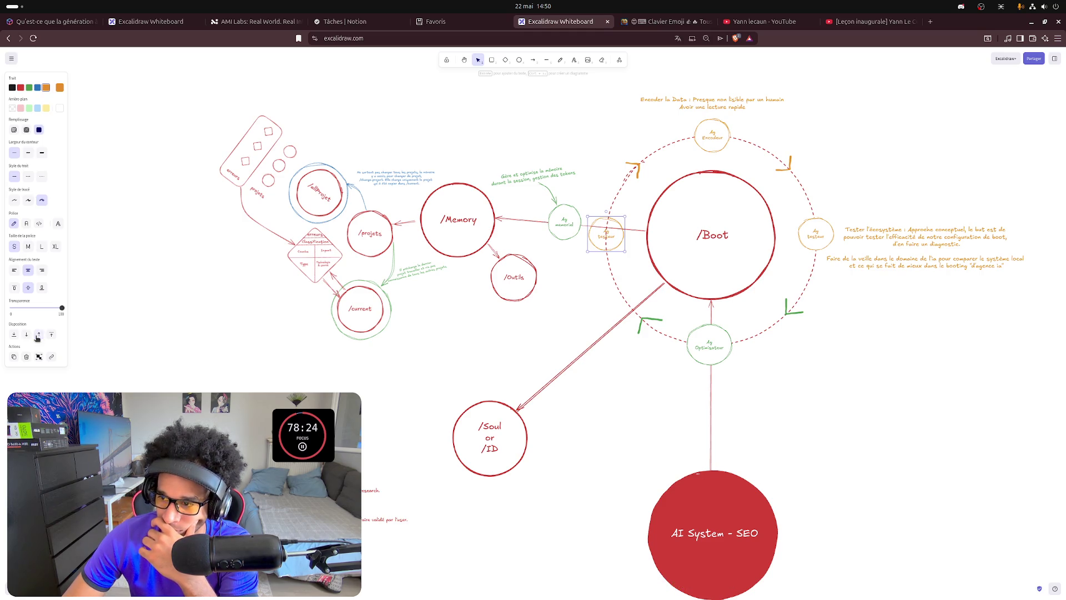
pyautogui.click(37, 334)
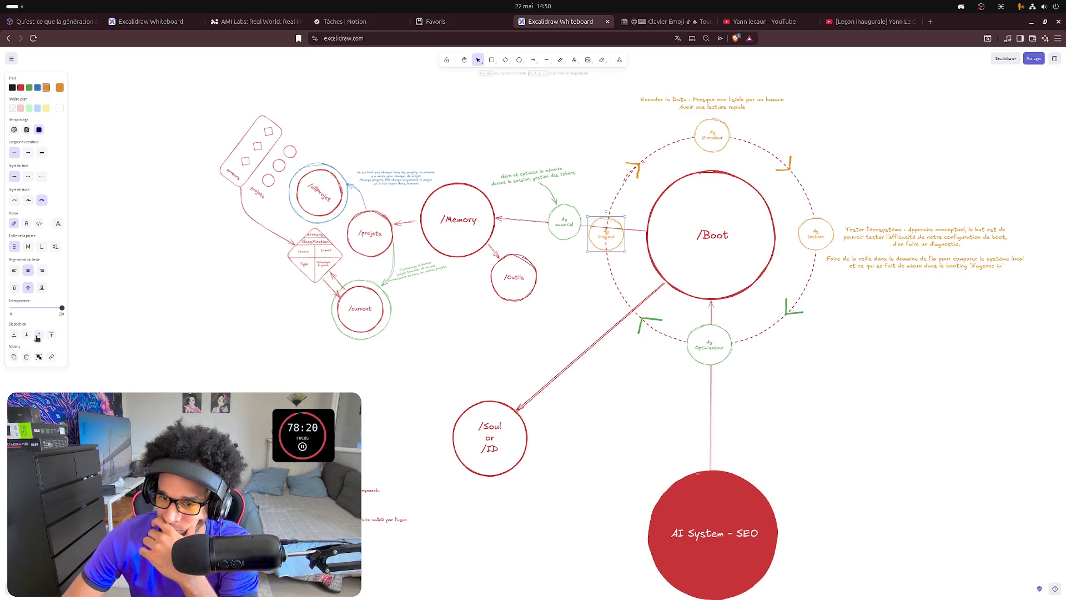
pyautogui.click(38, 334)
pyautogui.click(38, 334)
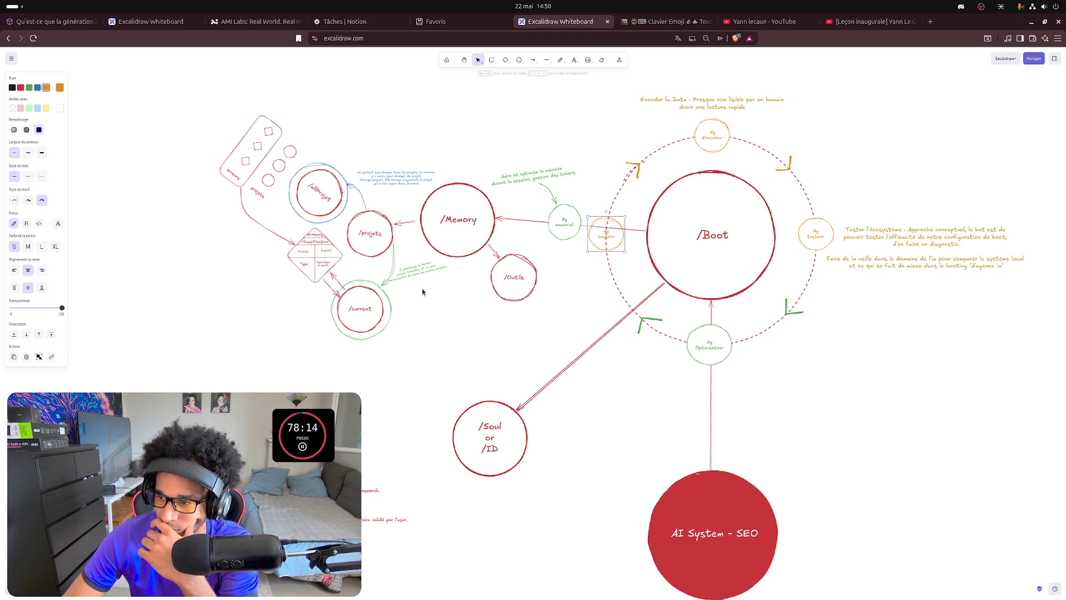
# Bring the green circle in front of the arrow and leave the orange circle behind it.
pyautogui.click(644, 230)
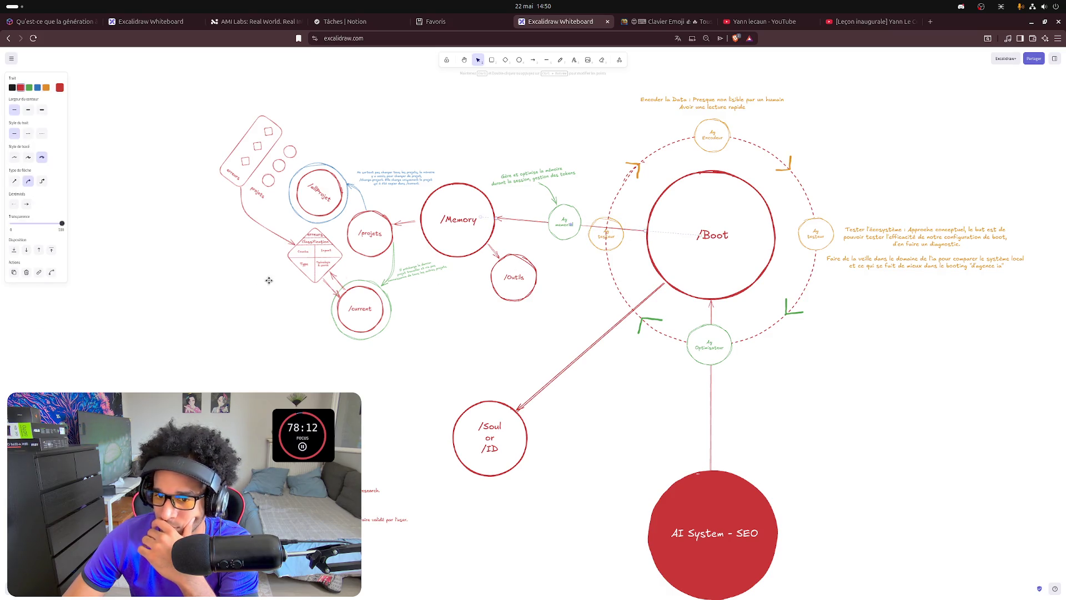
pyautogui.click(574, 213)
pyautogui.click(52, 335)
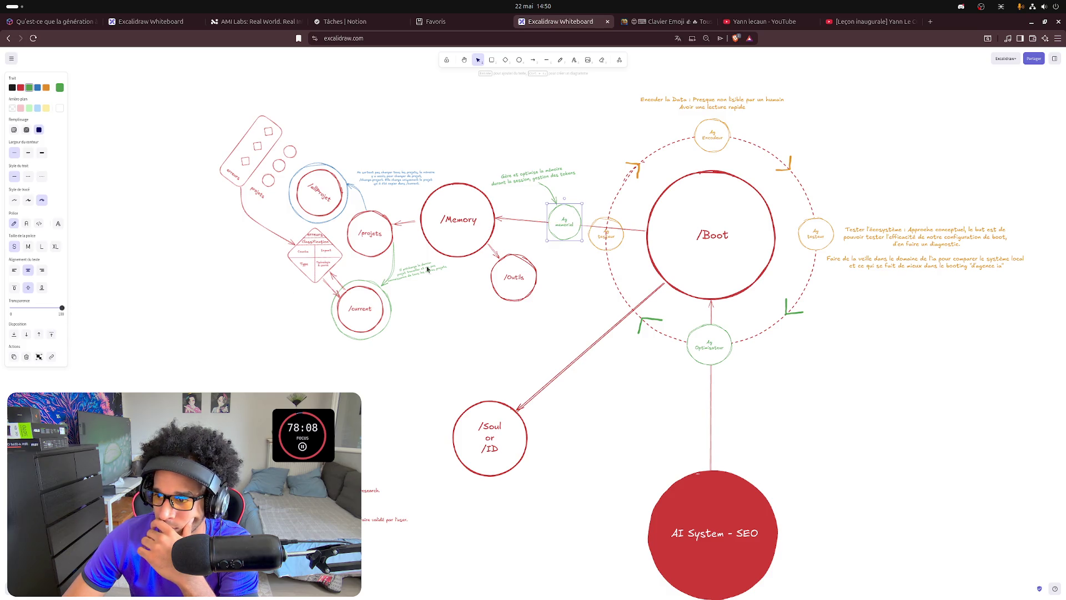
pyautogui.click(618, 233)
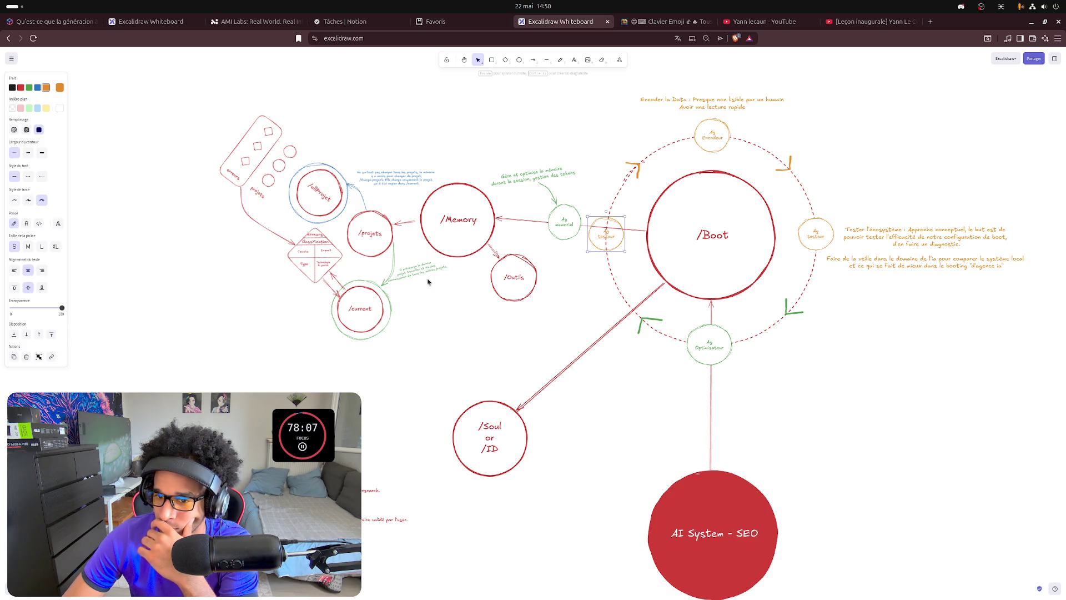
pyautogui.click(51, 336)
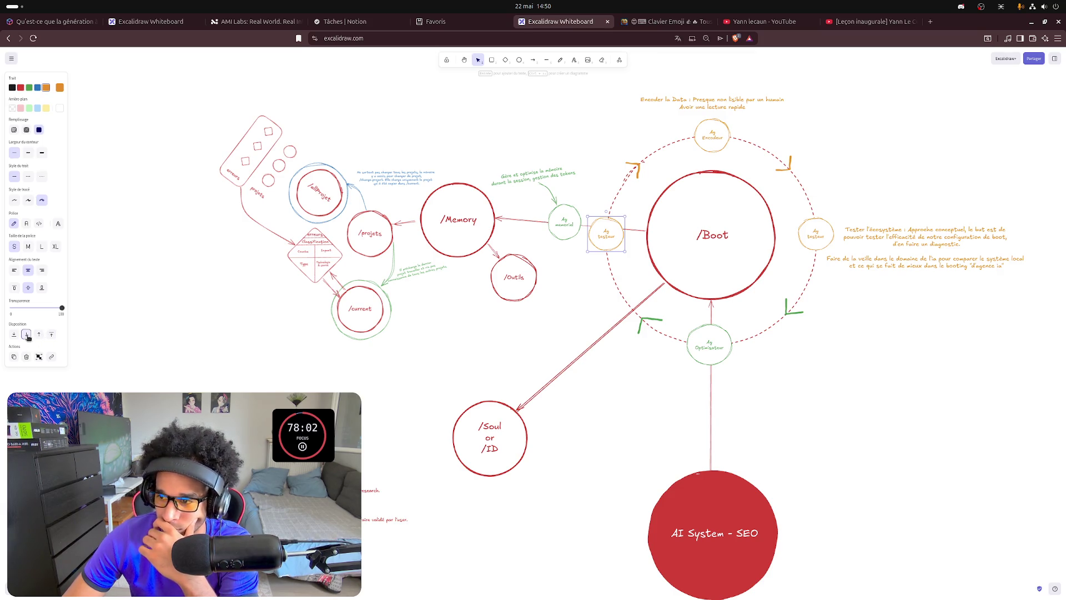
pyautogui.click(28, 337)
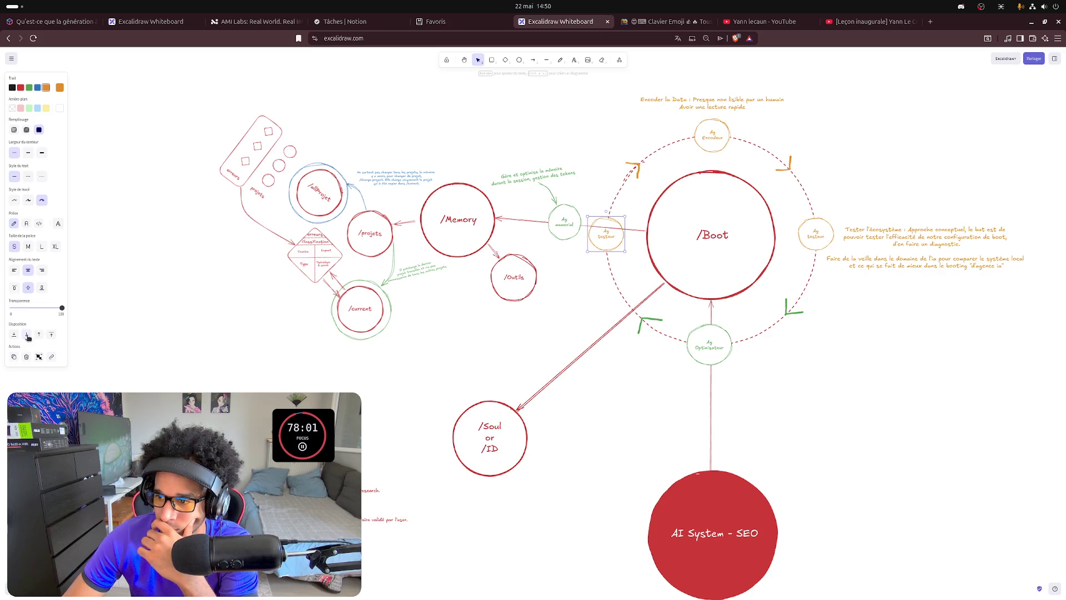
pyautogui.click(561, 307)
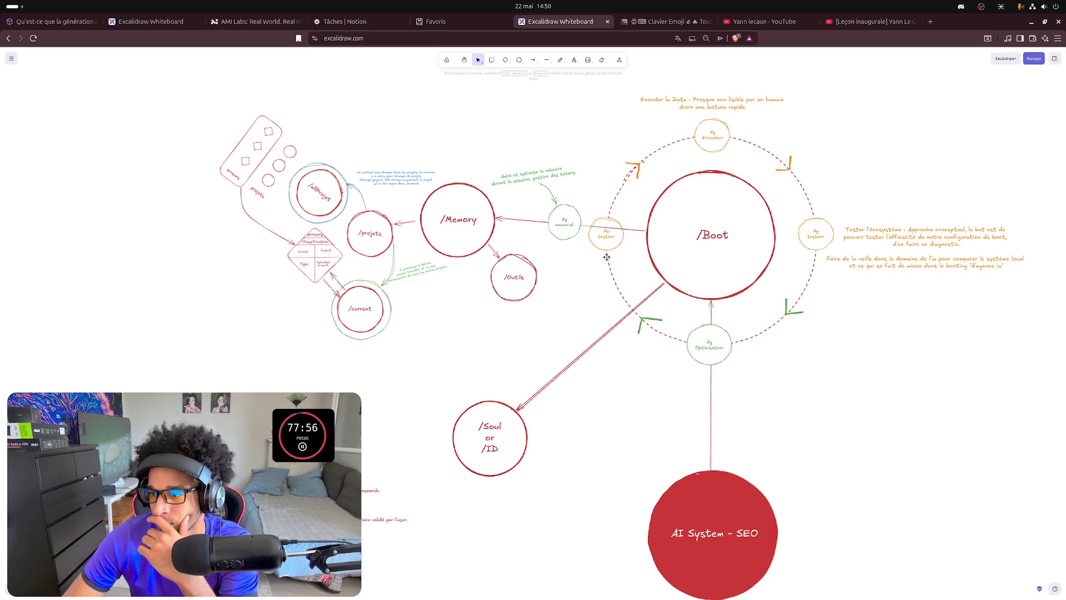
pyautogui.click(634, 232)
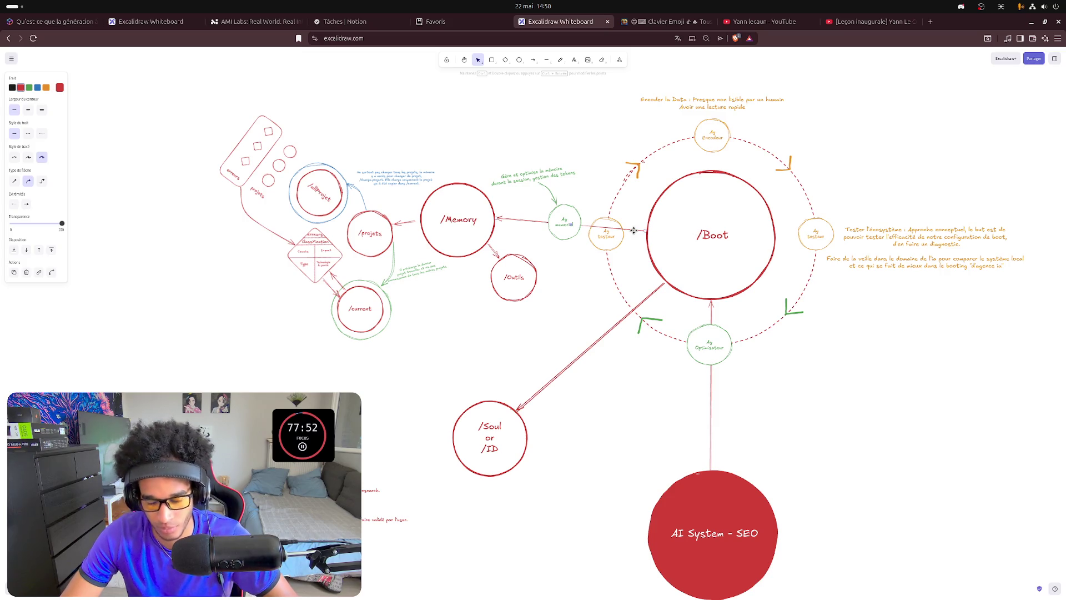
# Draw a thin red line and fit its ends from the Ag memoriel circle onto the Ag testeur circle edge.
pyautogui.click(472, 135)
pyautogui.click(546, 59)
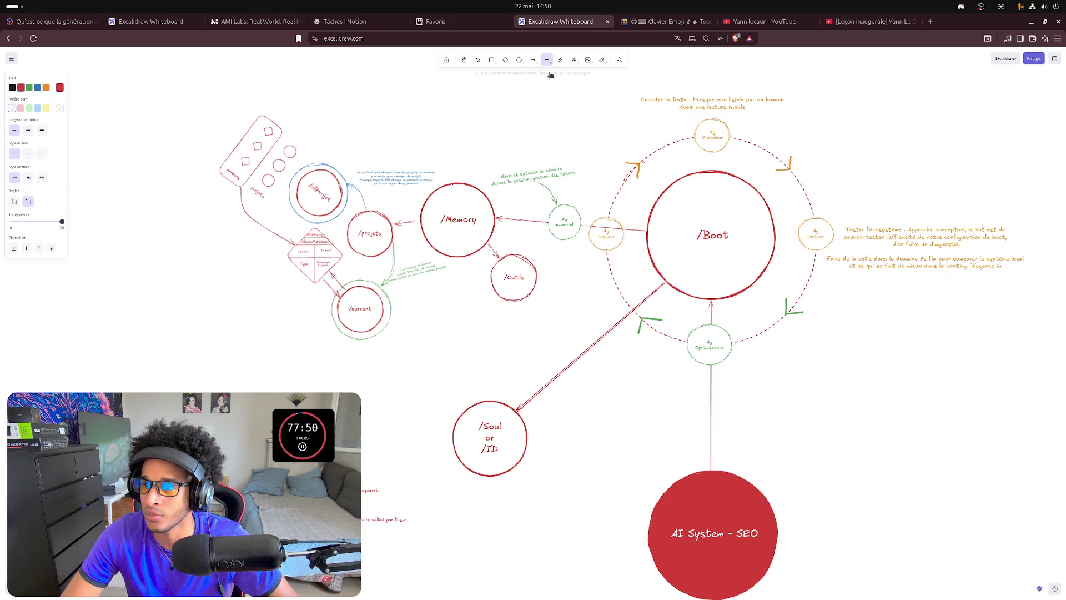
pyautogui.moveTo(516, 121); pyautogui.dragTo(580, 135)
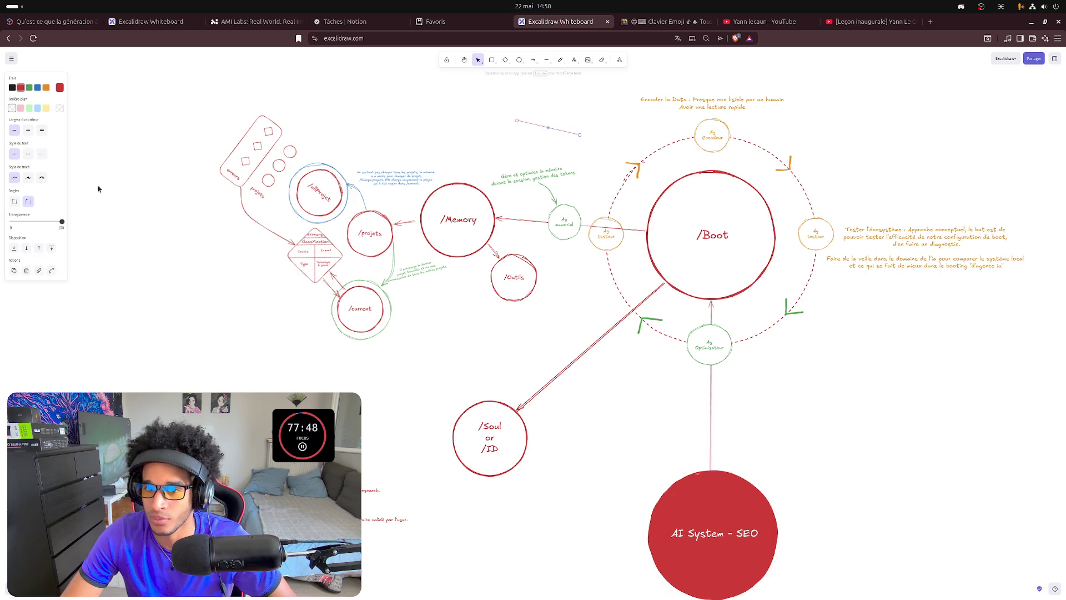
pyautogui.click(28, 178)
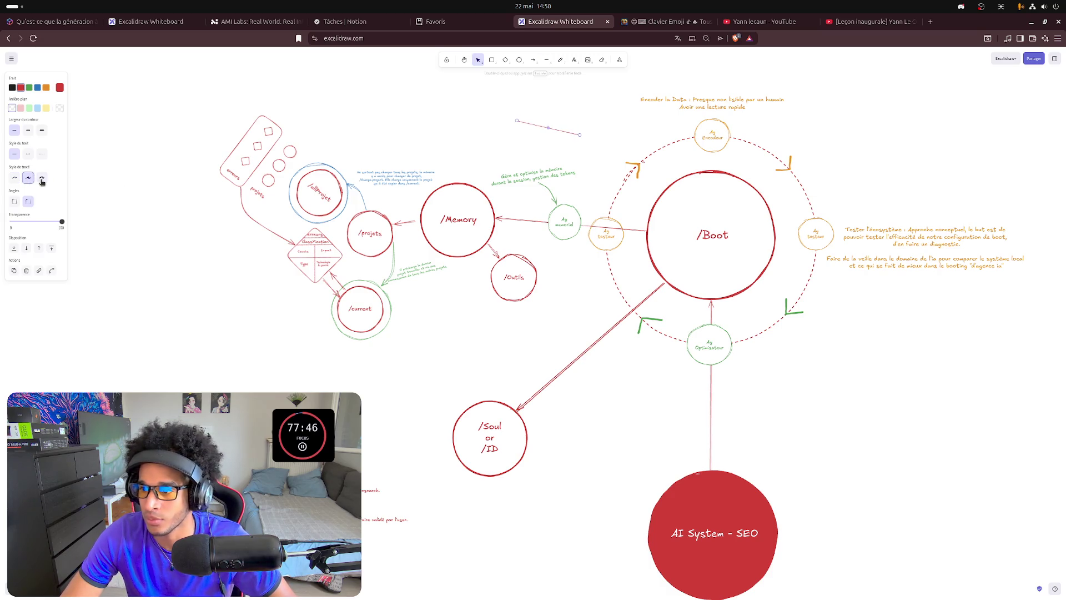
pyautogui.click(577, 109)
pyautogui.moveTo(553, 127); pyautogui.dragTo(622, 228)
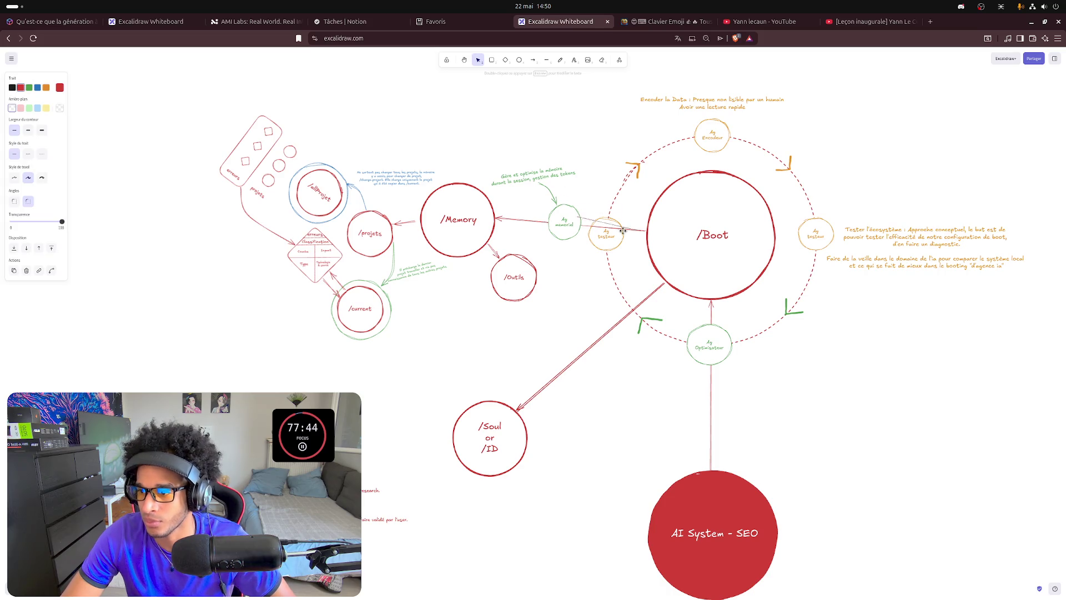
pyautogui.scroll(10, 584, 215)
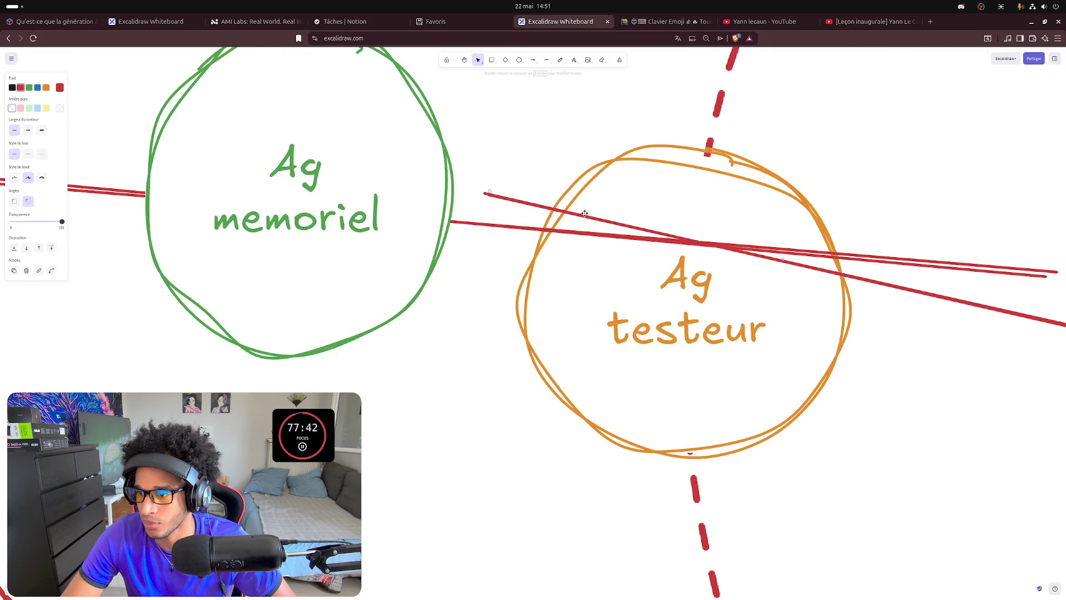
pyautogui.moveTo(482, 194); pyautogui.dragTo(546, 231)
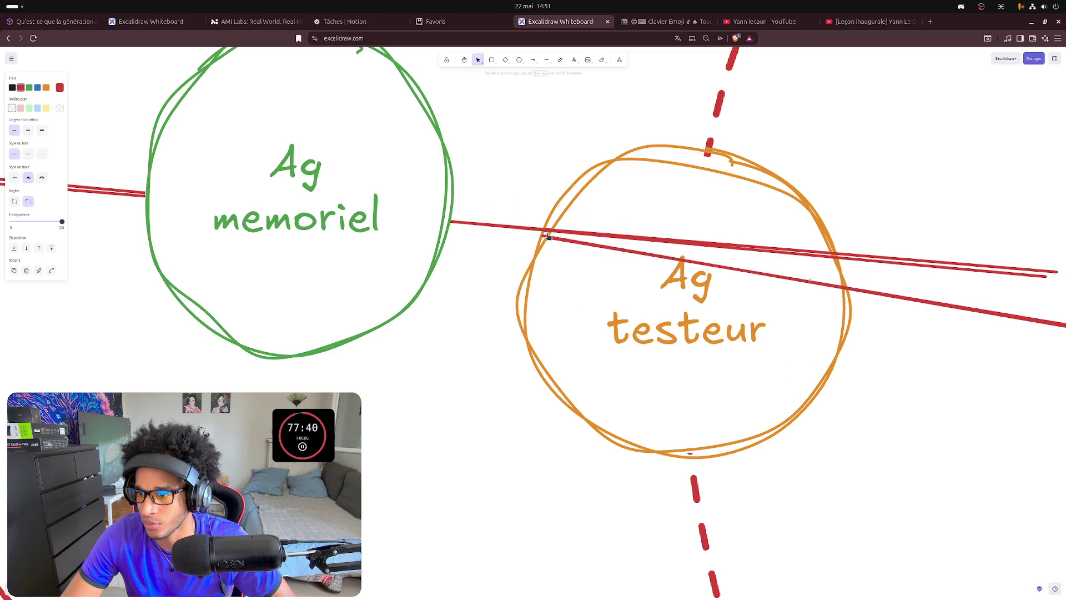
pyautogui.keyDown('ctrl'); pyautogui.scroll(-1, 545, 231); pyautogui.keyUp('ctrl')
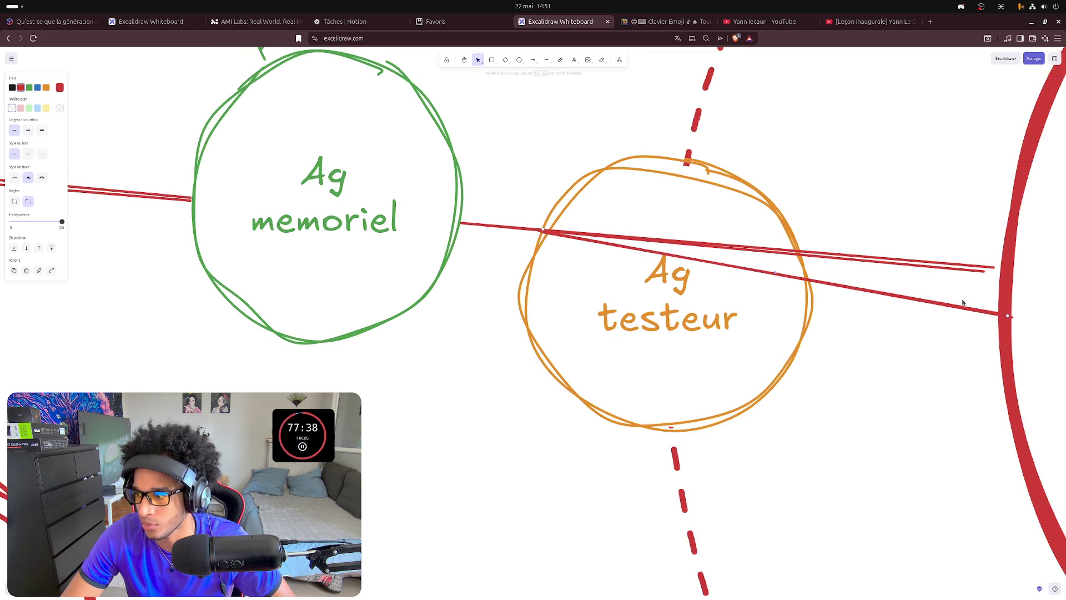
pyautogui.moveTo(1009, 317); pyautogui.dragTo(799, 254)
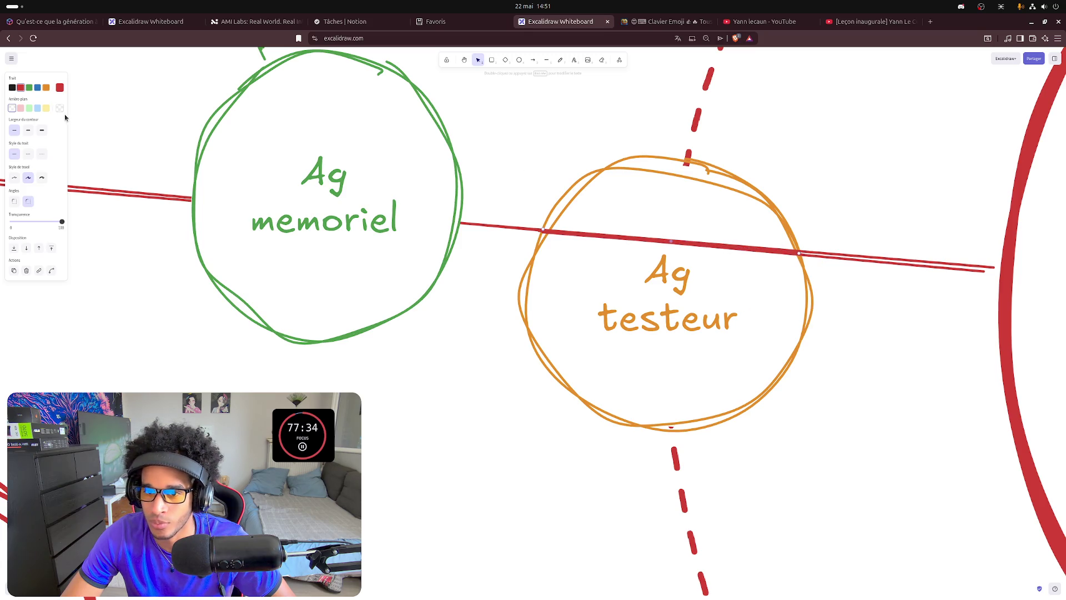
# Try a white stroke, keep red, give the connector a bold stroke and run it straight into the testeur circle.
pyautogui.click(60, 87)
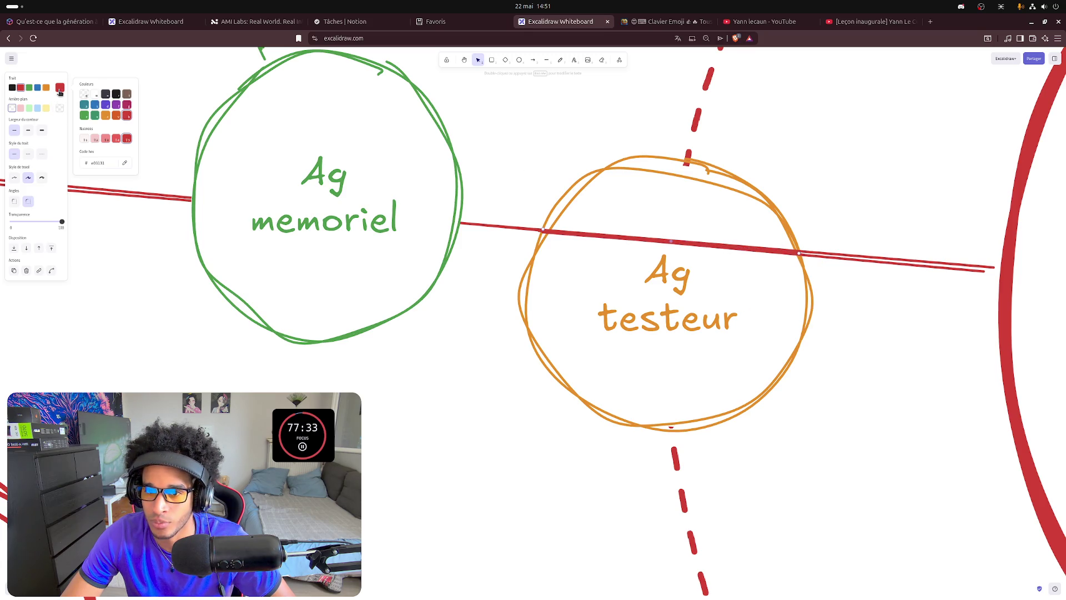
pyautogui.click(97, 93)
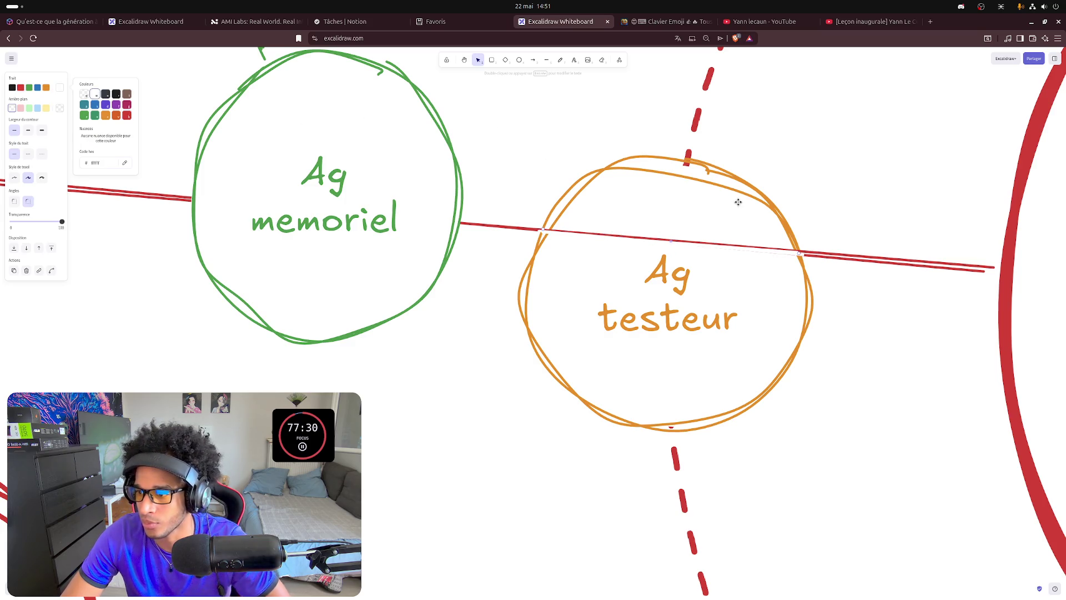
pyautogui.hotkey('ctrl', 'z')
pyautogui.hotkey('ctrl', 'shift', 'z')
pyautogui.click(804, 186)
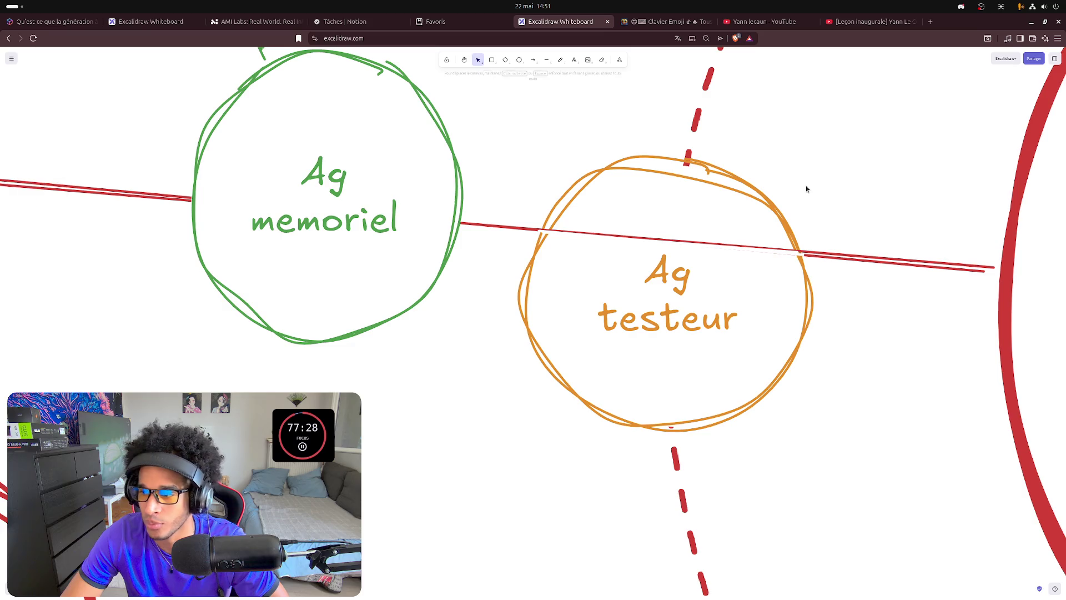
pyautogui.click(744, 248)
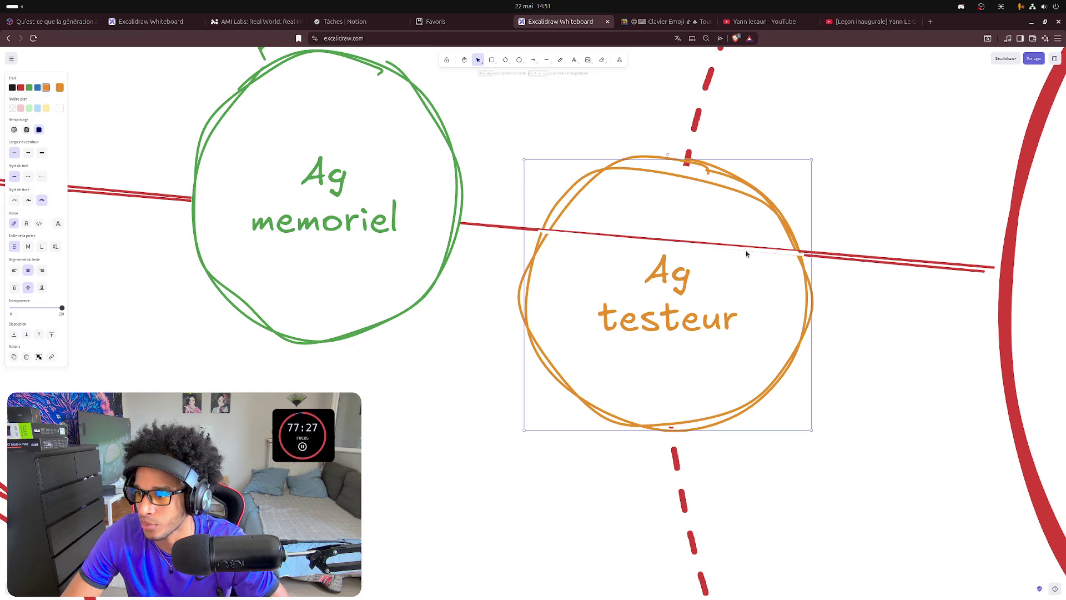
pyautogui.click(782, 251)
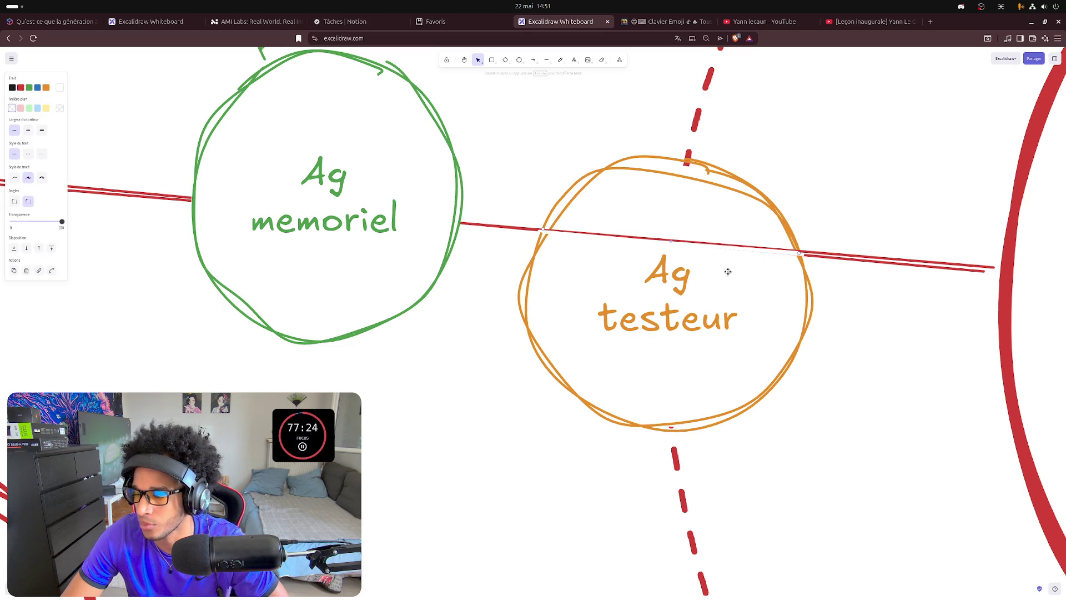
pyautogui.click(42, 131)
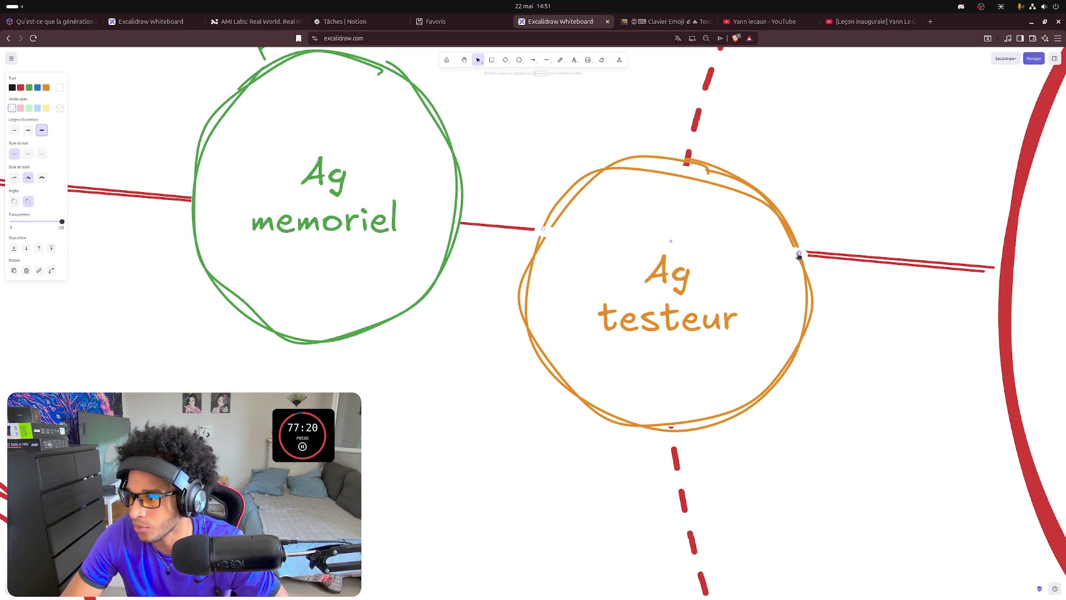
pyautogui.moveTo(799, 256); pyautogui.dragTo(784, 254)
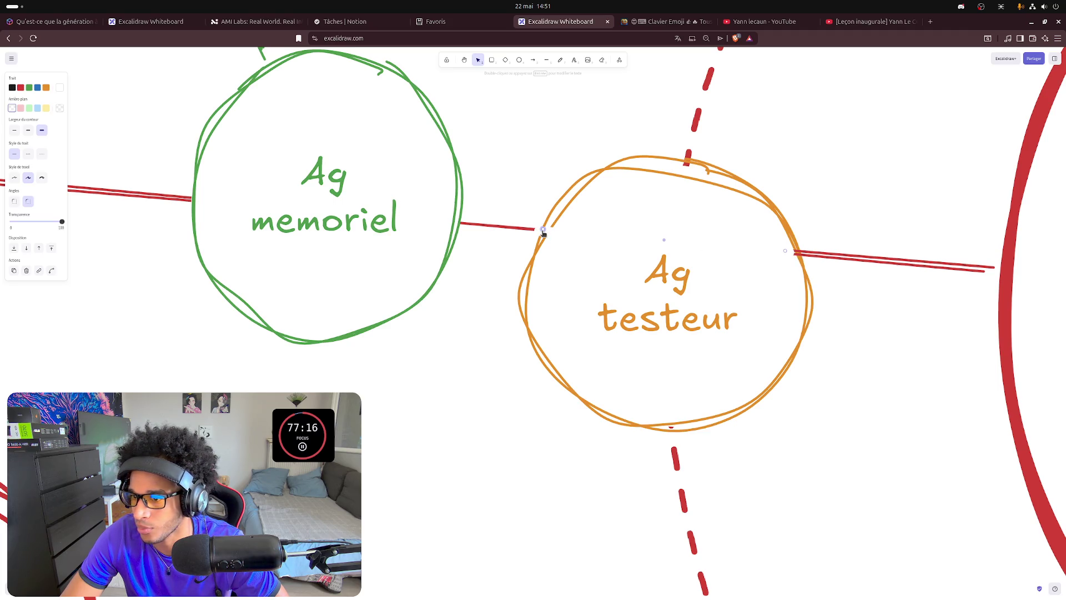
pyautogui.moveTo(544, 231); pyautogui.dragTo(563, 236)
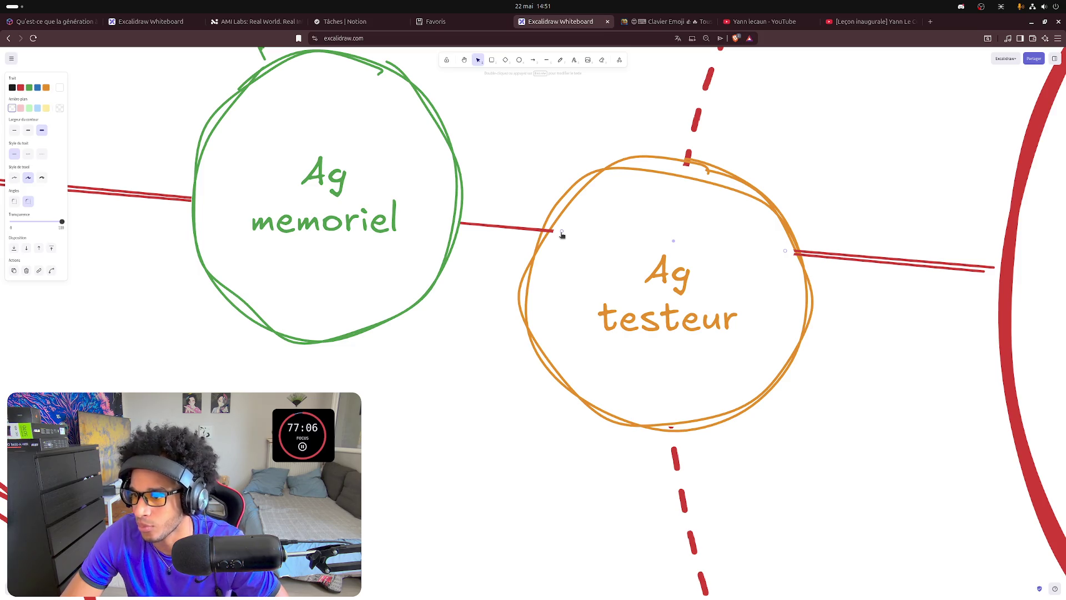
pyautogui.click(591, 206)
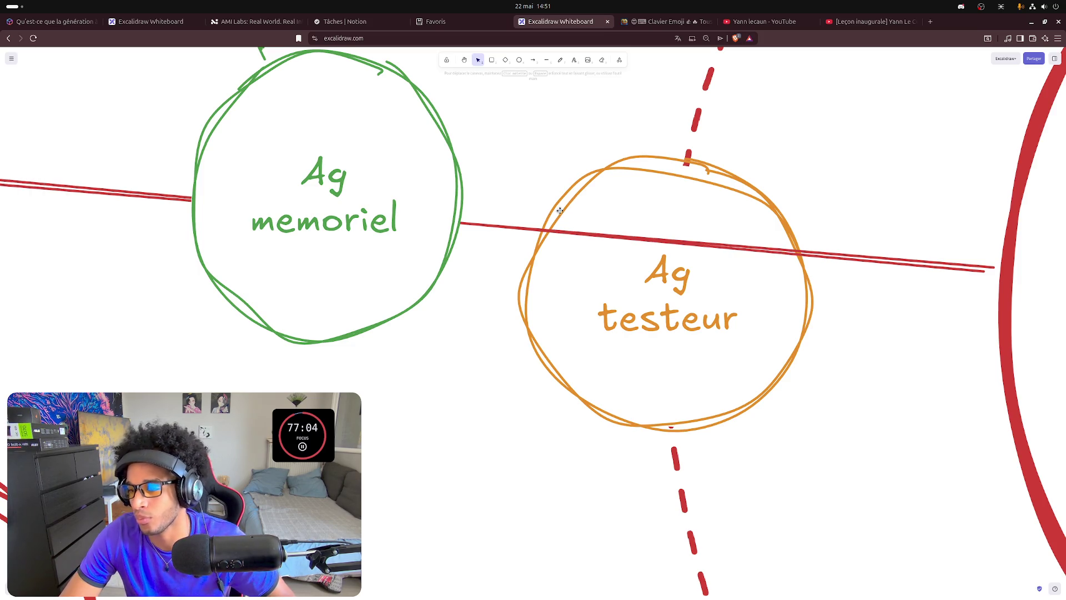
pyautogui.scroll(-5, 560, 210)
pyautogui.scroll(-5, 560, 211)
pyautogui.scroll(-3, 560, 210)
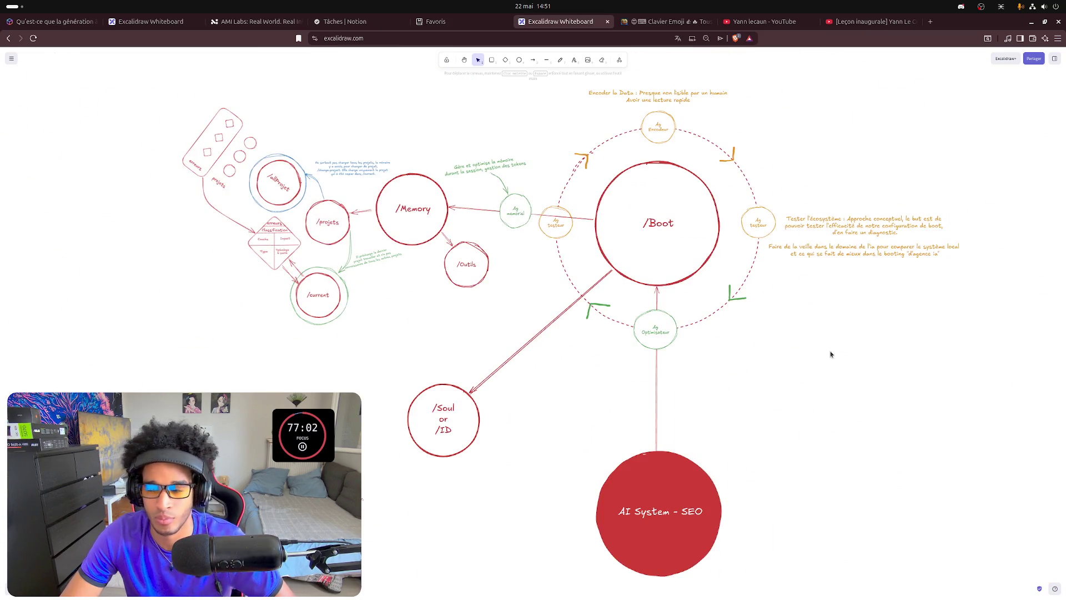
pyautogui.hscroll(-5, 757, 358)
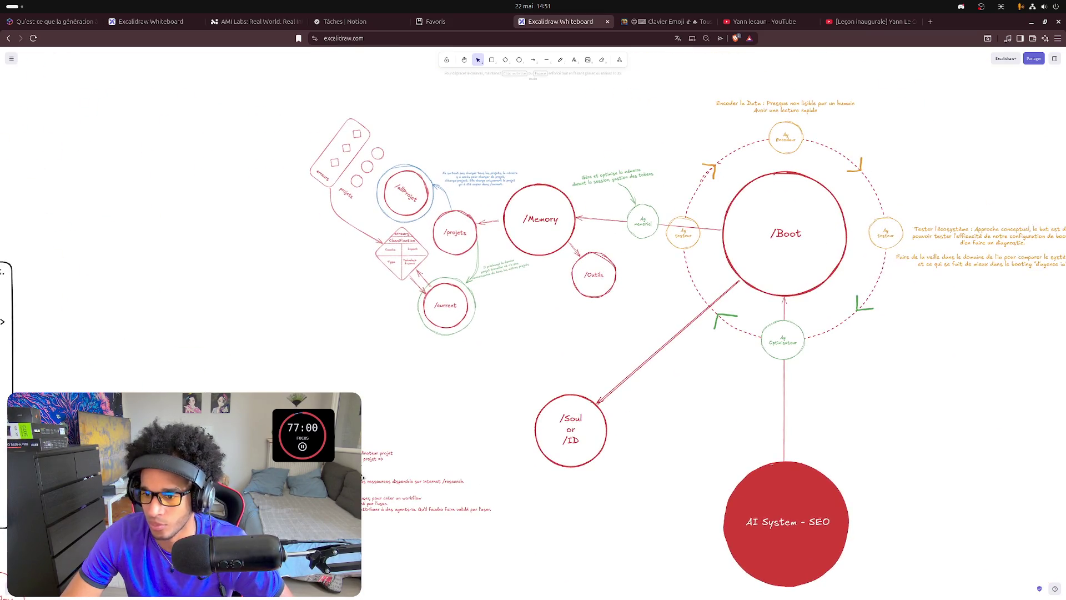
pyautogui.hscroll(-3, 533, 333)
pyautogui.scroll(5, 324, 293)
pyautogui.scroll(1, 405, 254)
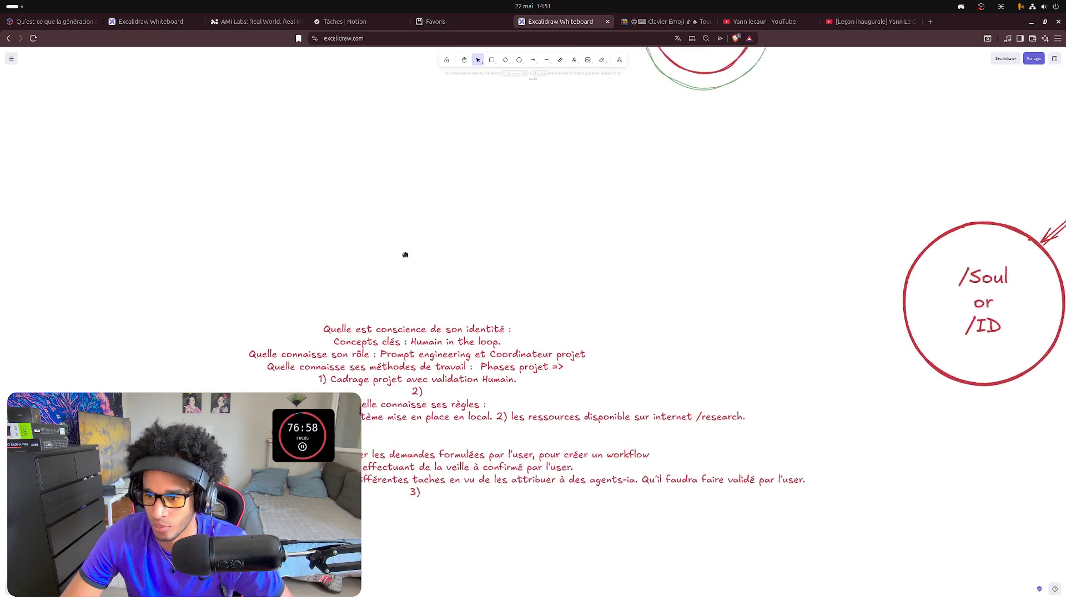
pyautogui.hscroll(-1, 405, 255)
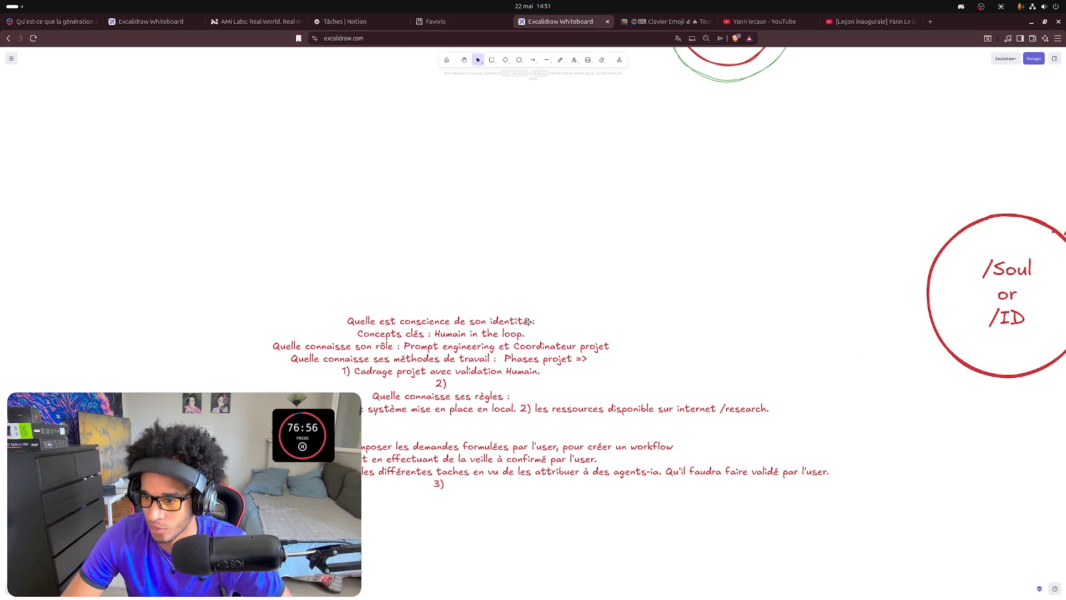
# Open the red prompt text block beside the /Soul circle for editing.
pyautogui.doubleClick(528, 321)
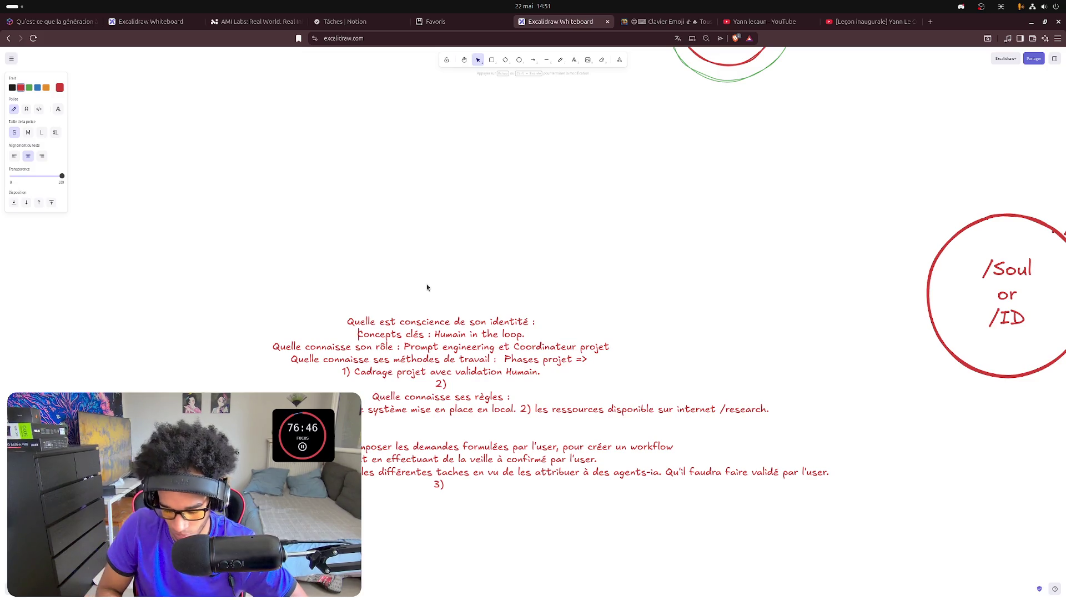
pyautogui.write('Proces')
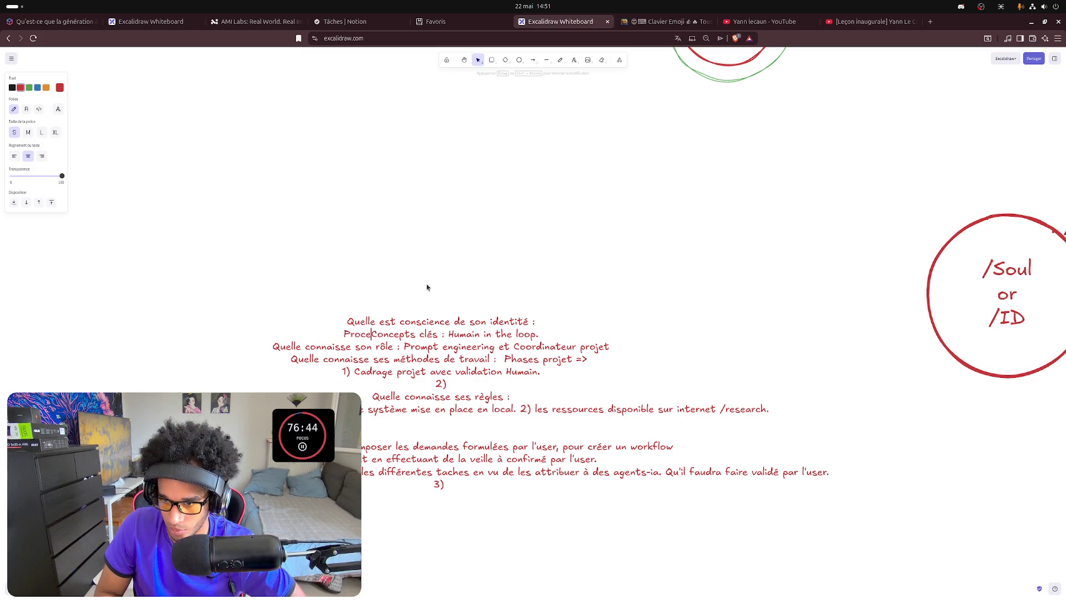
pyautogui.write('sus ')
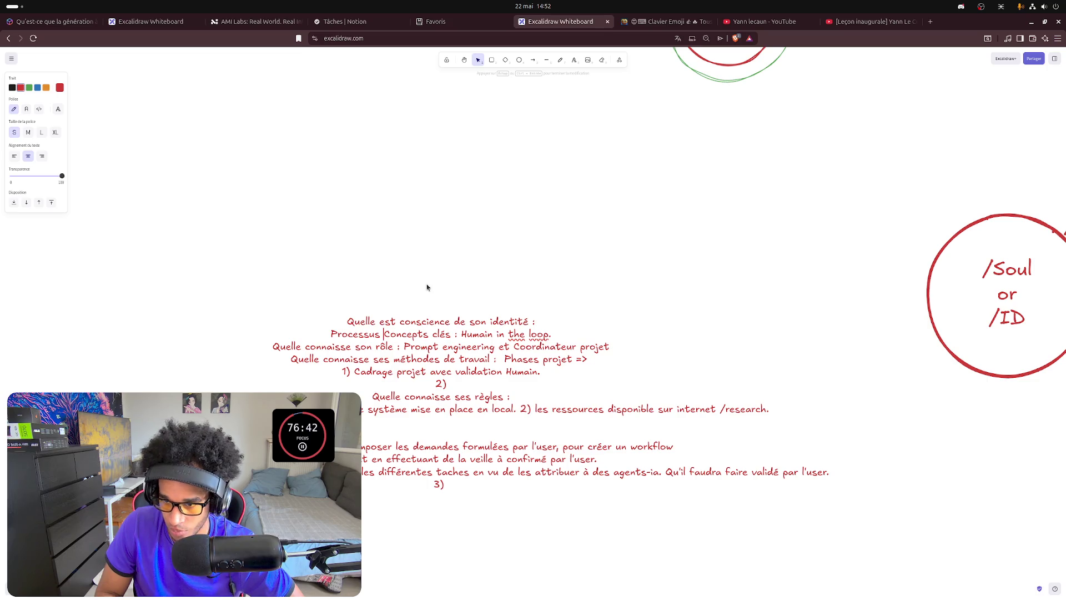
pyautogui.write('de tr')
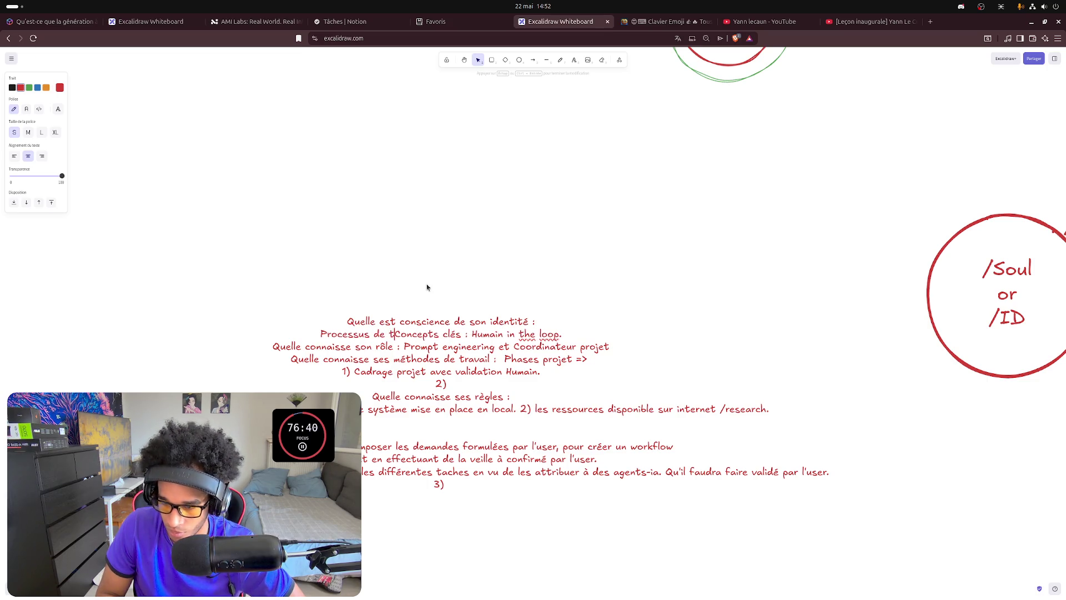
pyautogui.write('avail')
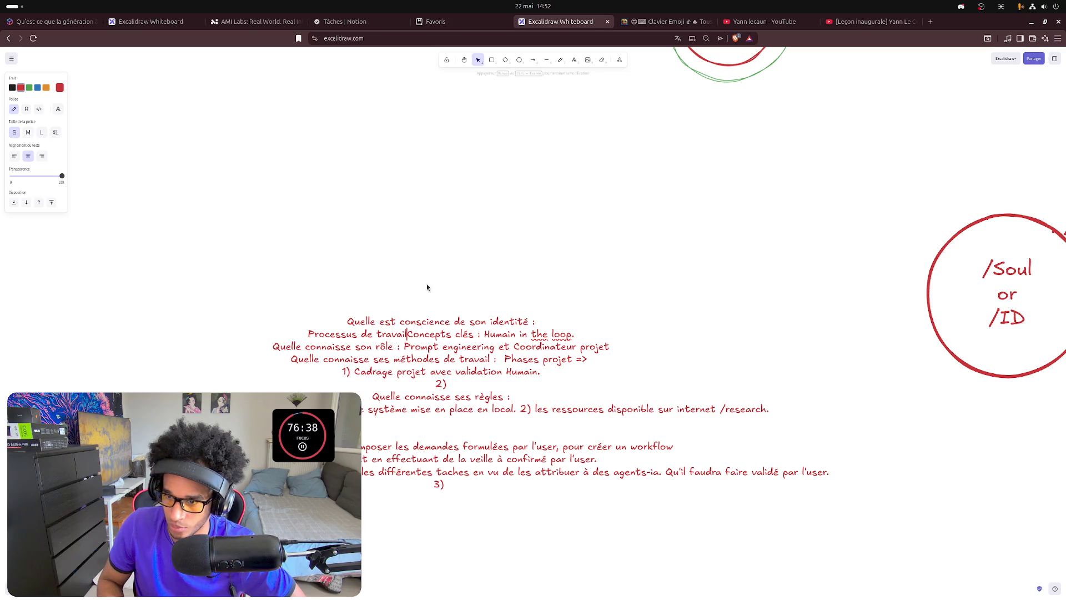
# Remove the leftover 'Concepts', cut the Processus de travail line and add a blank line above the first question.
pyautogui.hotkey('ctrl', 'Delete')
pyautogui.hotkey('ctrl', 'Delete')
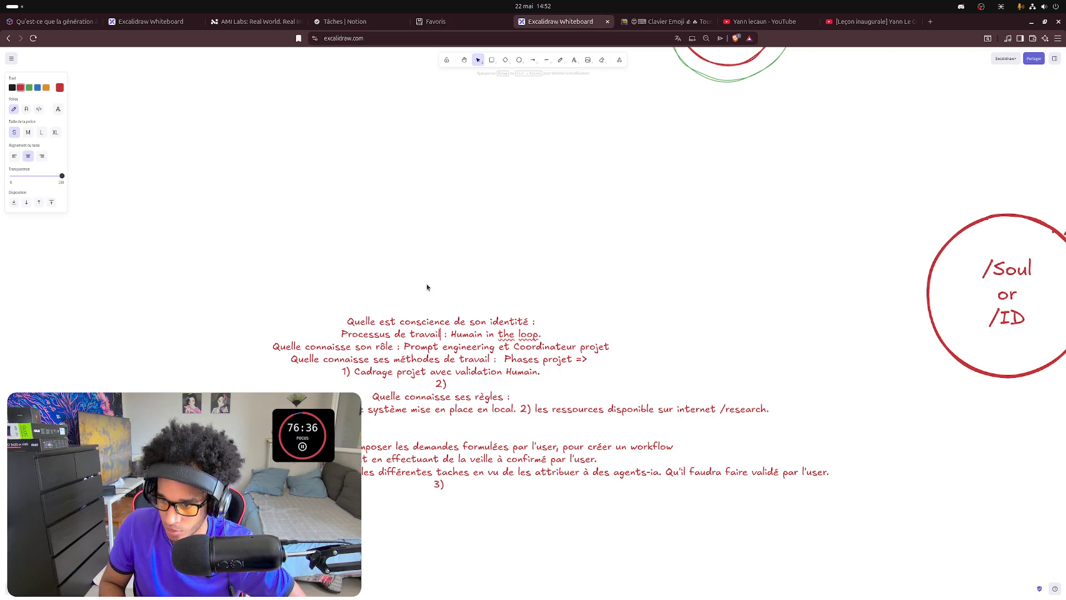
pyautogui.press('Home')
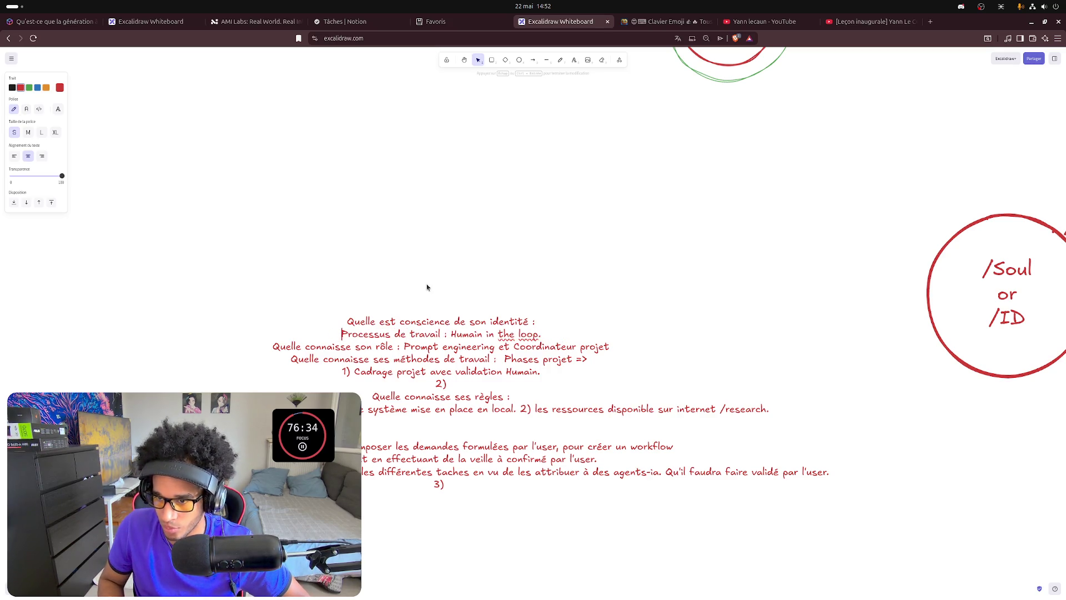
pyautogui.hotkey('ctrl', 'shift', 'Right')
pyautogui.hotkey('ctrl', 'shift', 'Right')
pyautogui.hotkey('ctrl', 'shift', 'Right')
pyautogui.hotkey('ctrl', 'shift', 'Right')
pyautogui.hotkey('ctrl', 'shift', 'Right')
pyautogui.hotkey('ctrl', 'shift', 'Right')
pyautogui.hotkey('ctrl', 'shift', 'Right')
pyautogui.hotkey('ctrl', 'shift', 'Right')
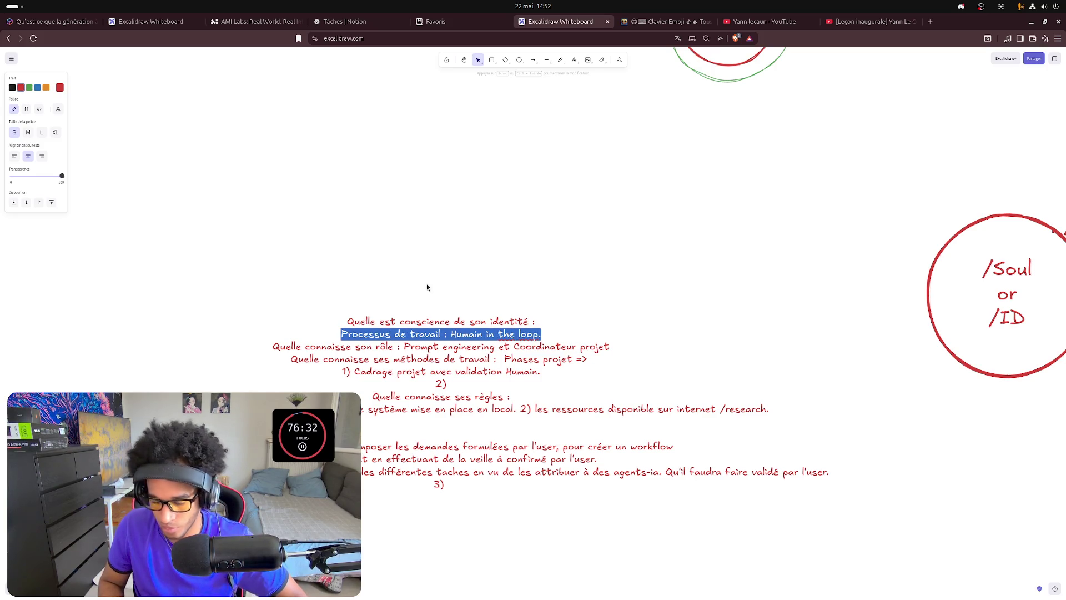
pyautogui.press('BackSpace')
pyautogui.press('Up')
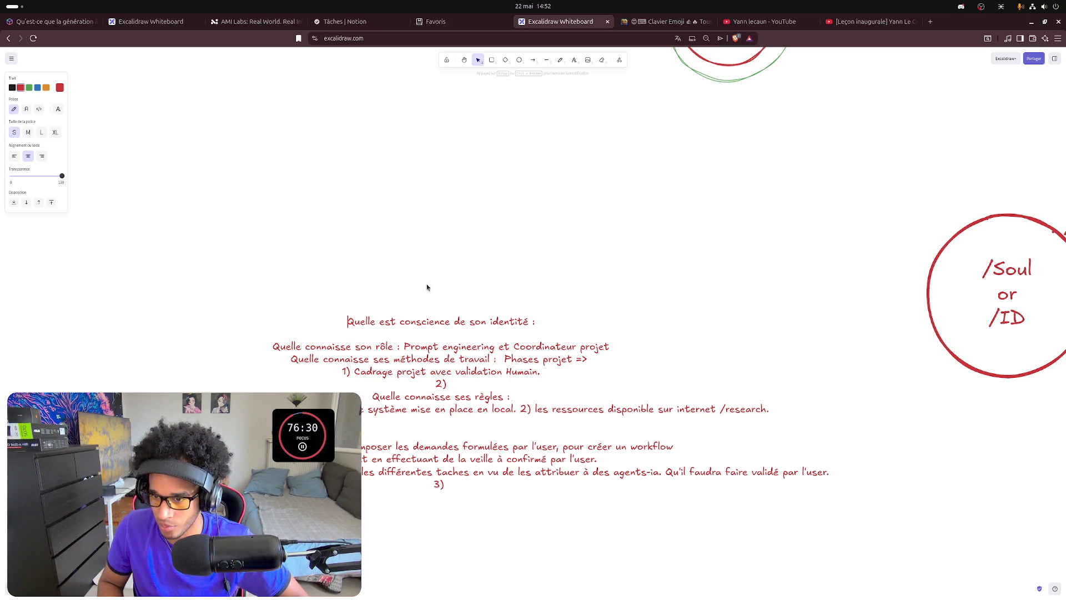
pyautogui.press('Return')
pyautogui.press('Up')
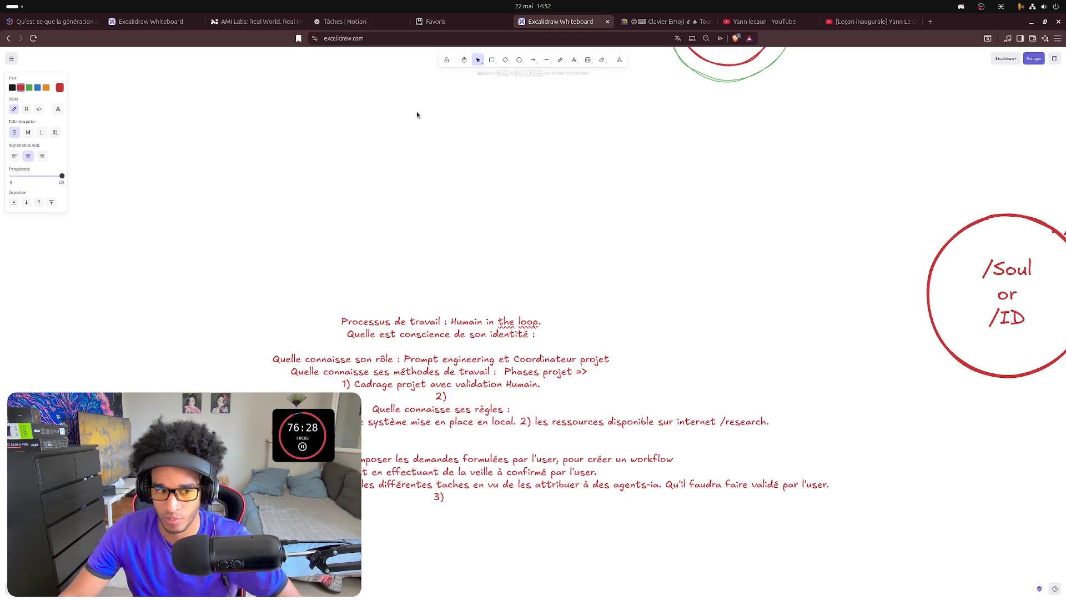
# Move 'Prompt engineering et Coordinateur projet' to follow 'identité :' below the Processus de travail line.
pyautogui.press('Escape')
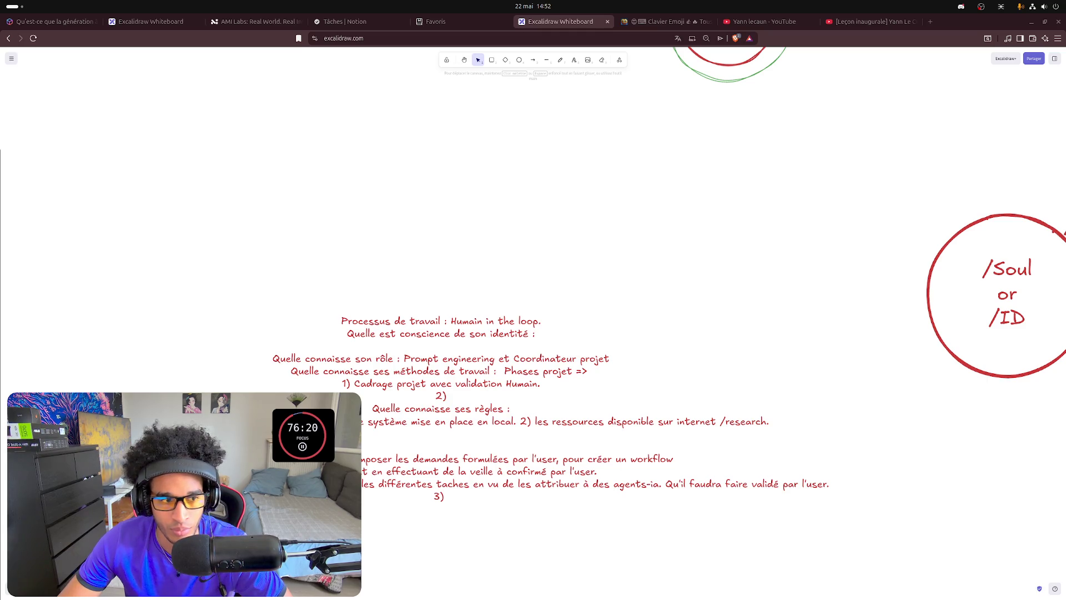
pyautogui.click(499, 325)
pyautogui.doubleClick(518, 325)
pyautogui.click(544, 323)
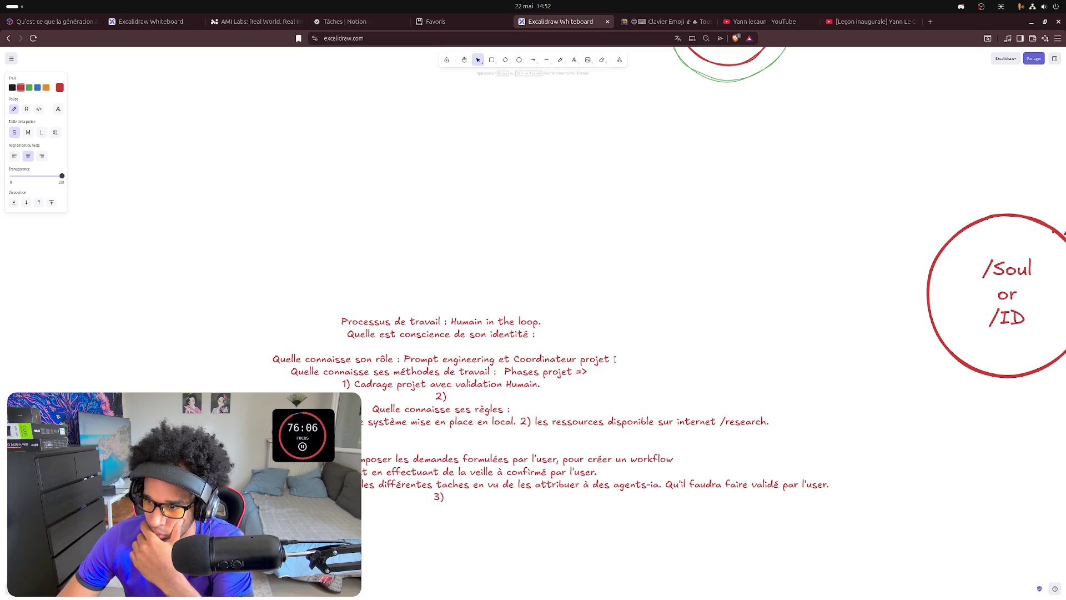
pyautogui.moveTo(614, 359); pyautogui.dragTo(406, 358)
pyautogui.hotkey('ctrl', 'c')
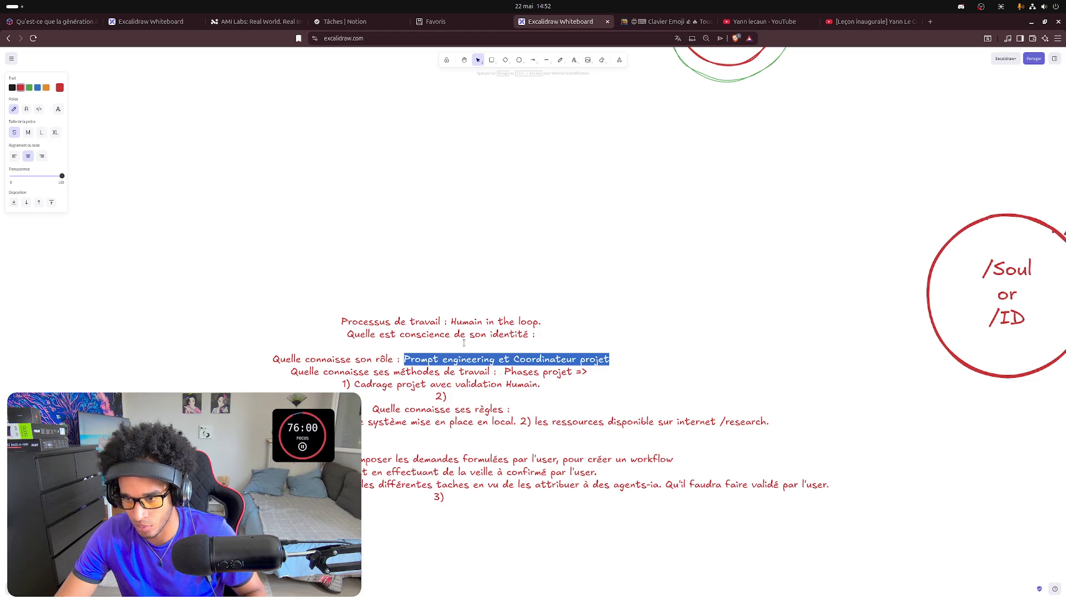
pyautogui.press('BackSpace')
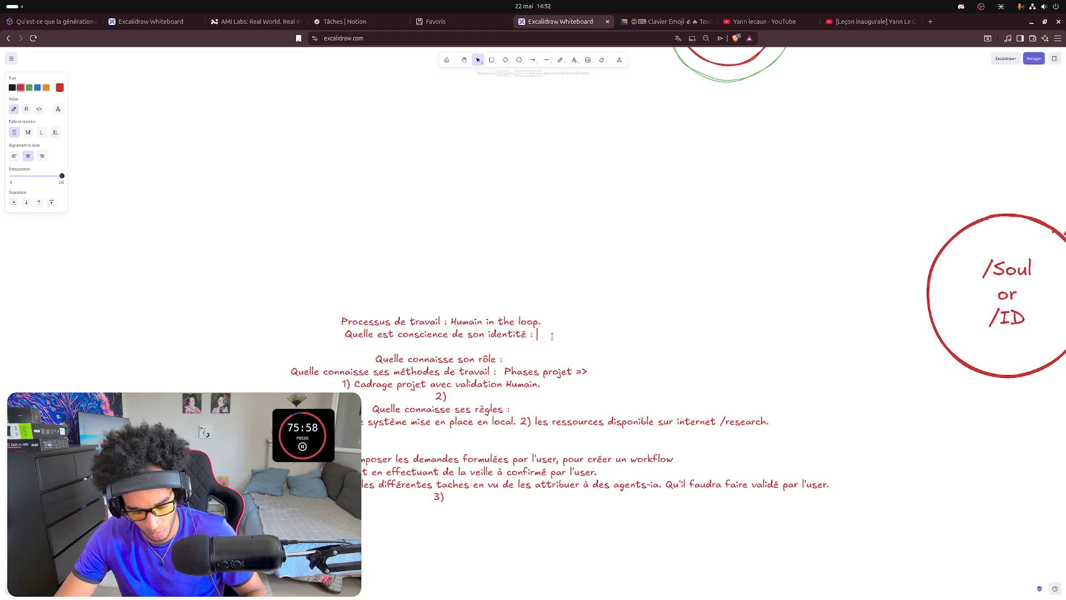
pyautogui.hotkey('ctrl', 'v')
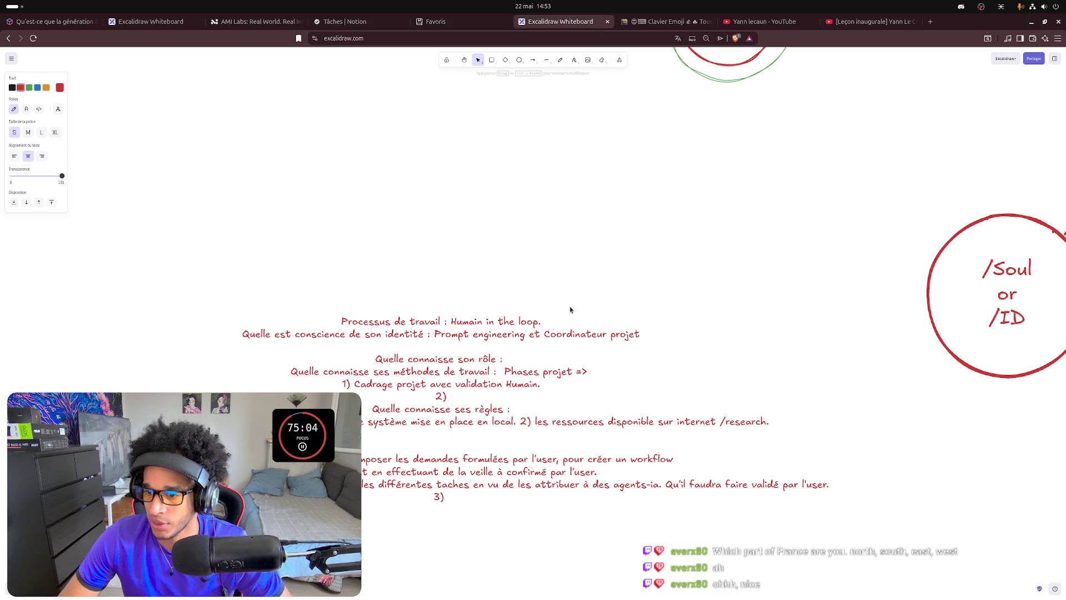
pyautogui.click(508, 350)
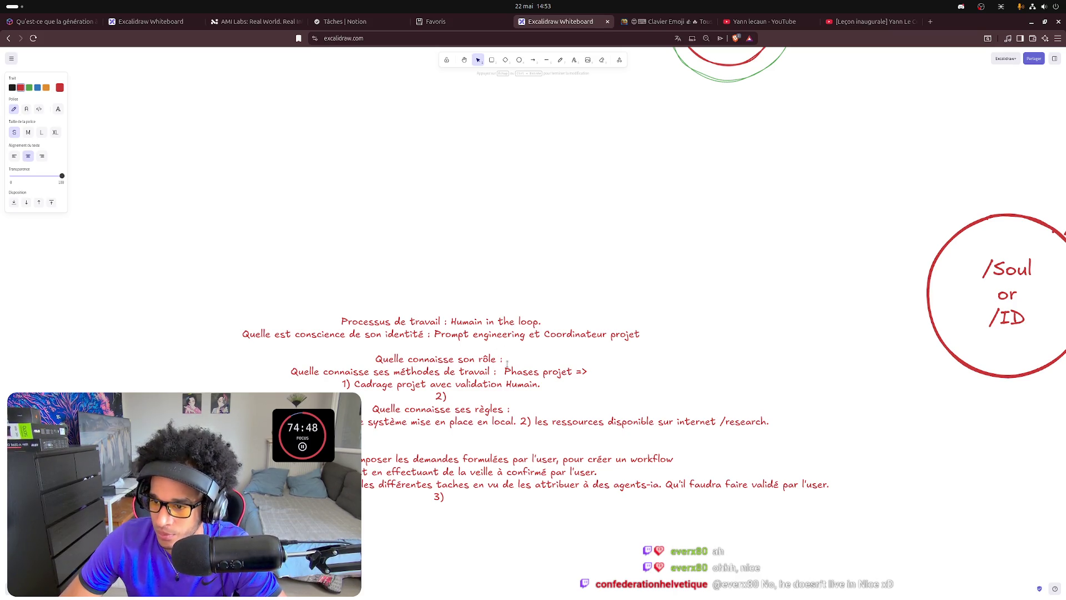
# Type the role answer 'j'attends qu'elle réponde à mes requêtes complexe et qu'elle', fixing stray words.
pyautogui.click(507, 362)
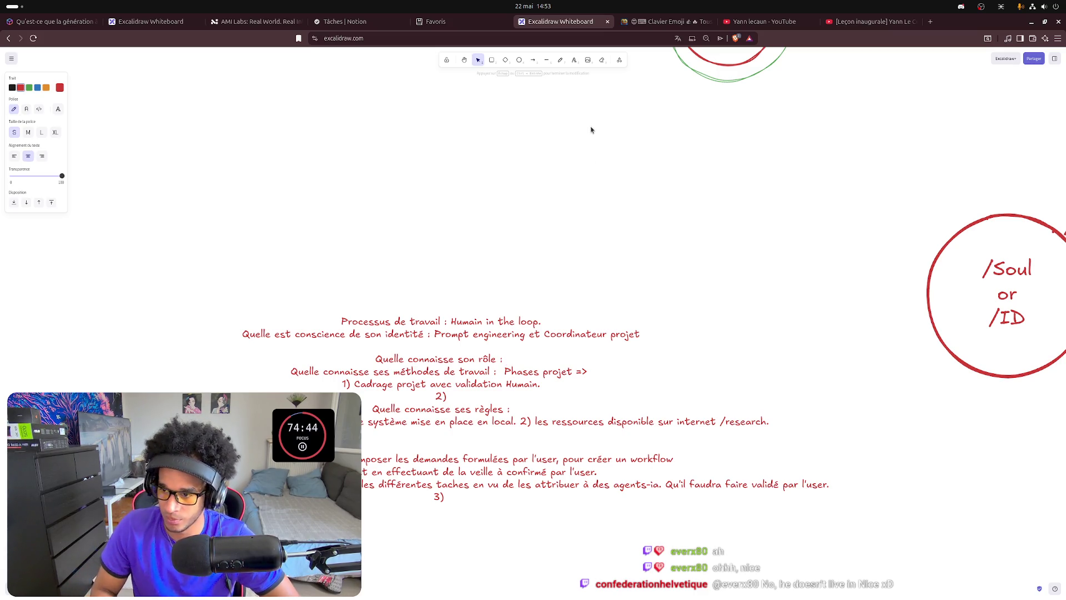
pyautogui.write('R')
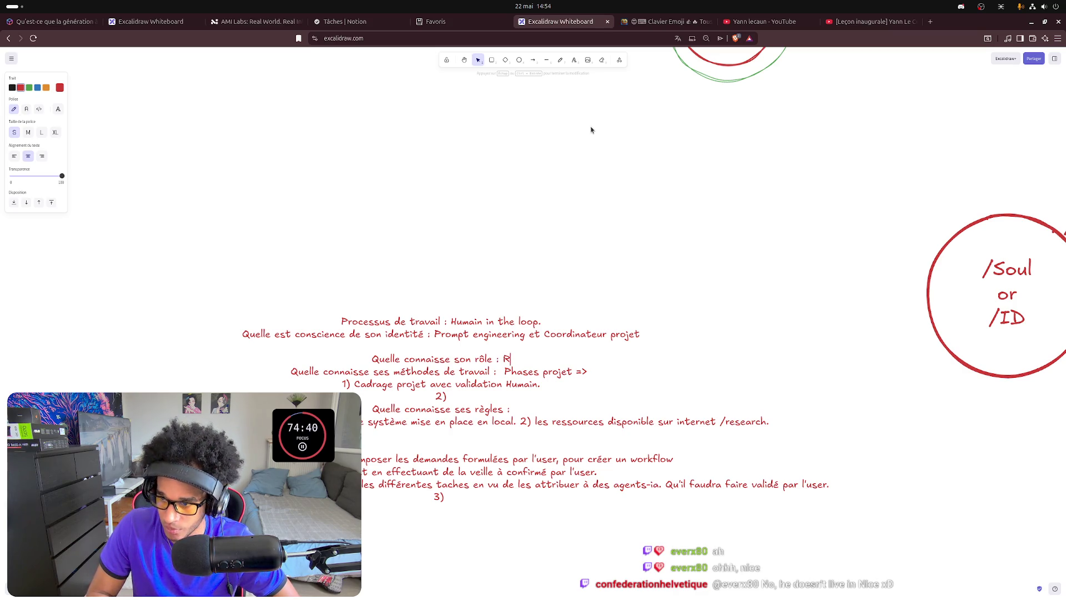
pyautogui.write('ess')
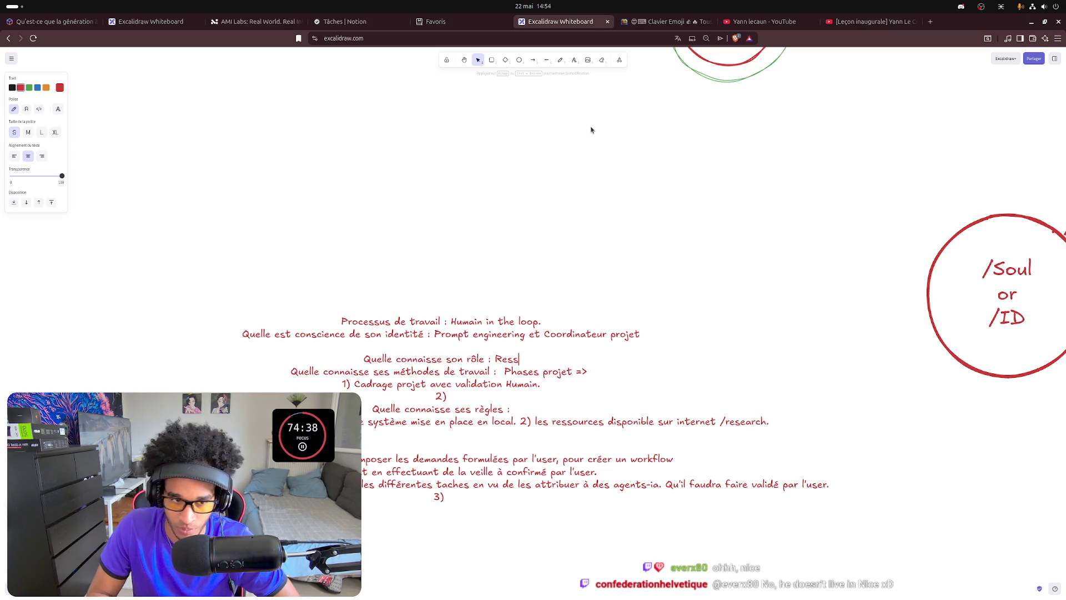
pyautogui.write('our')
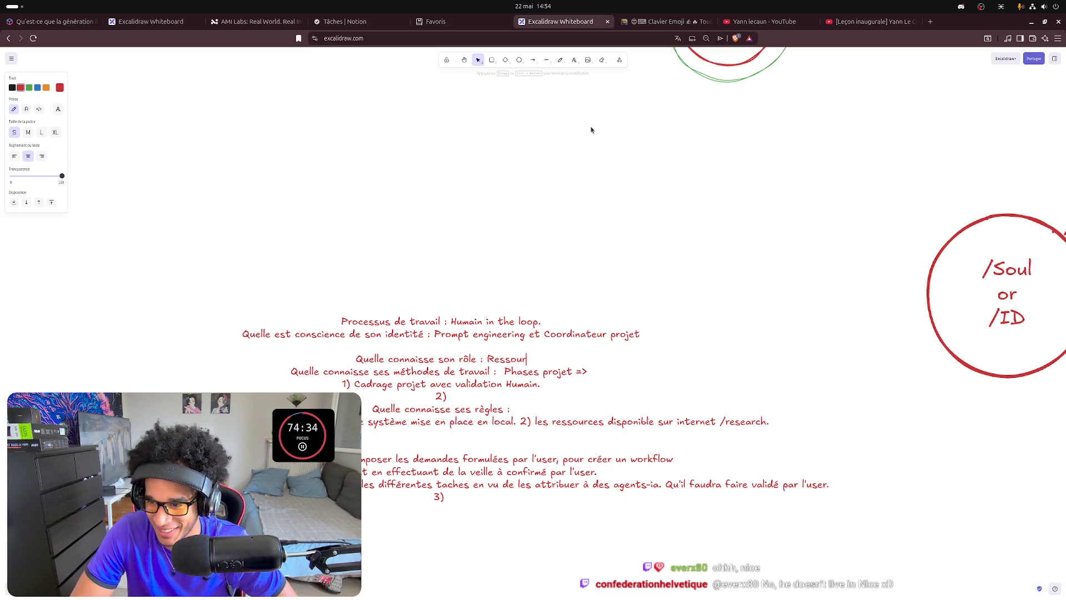
pyautogui.write('ces')
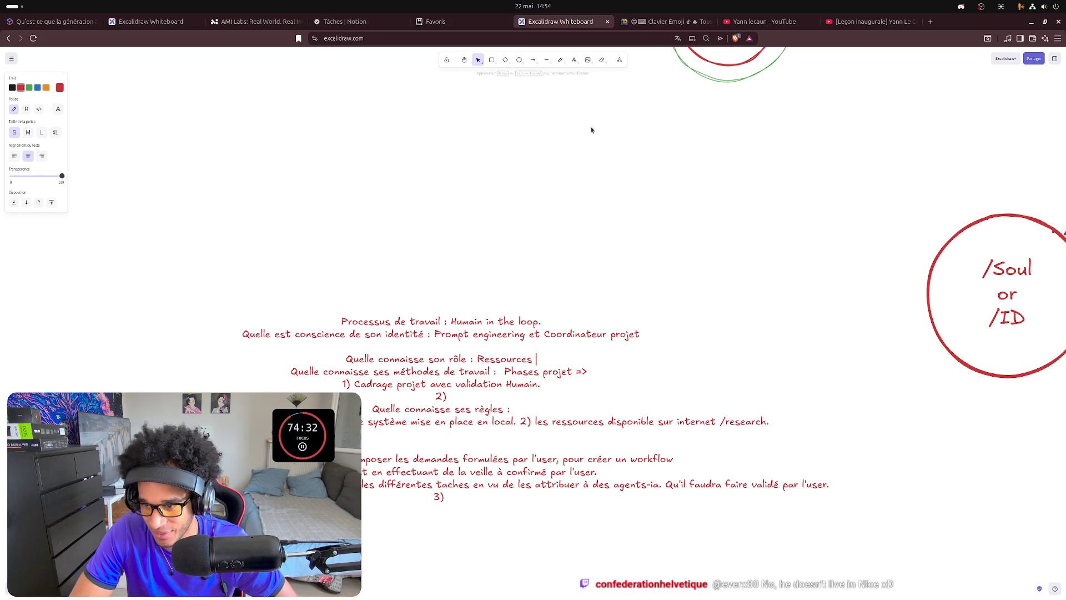
pyautogui.hotkey('ctrl', 'BackSpace')
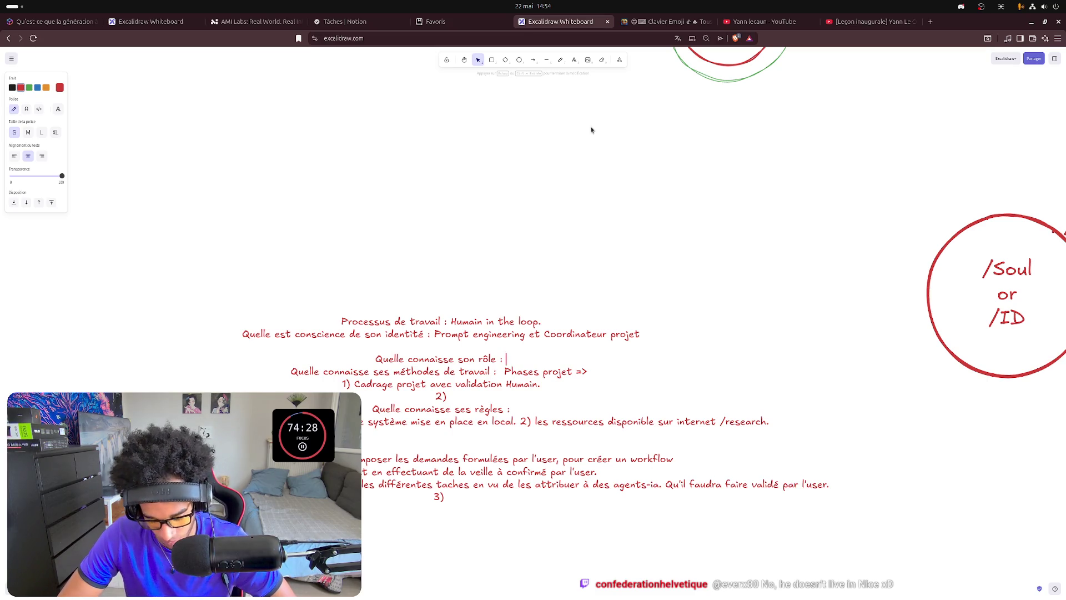
pyautogui.write("j'att")
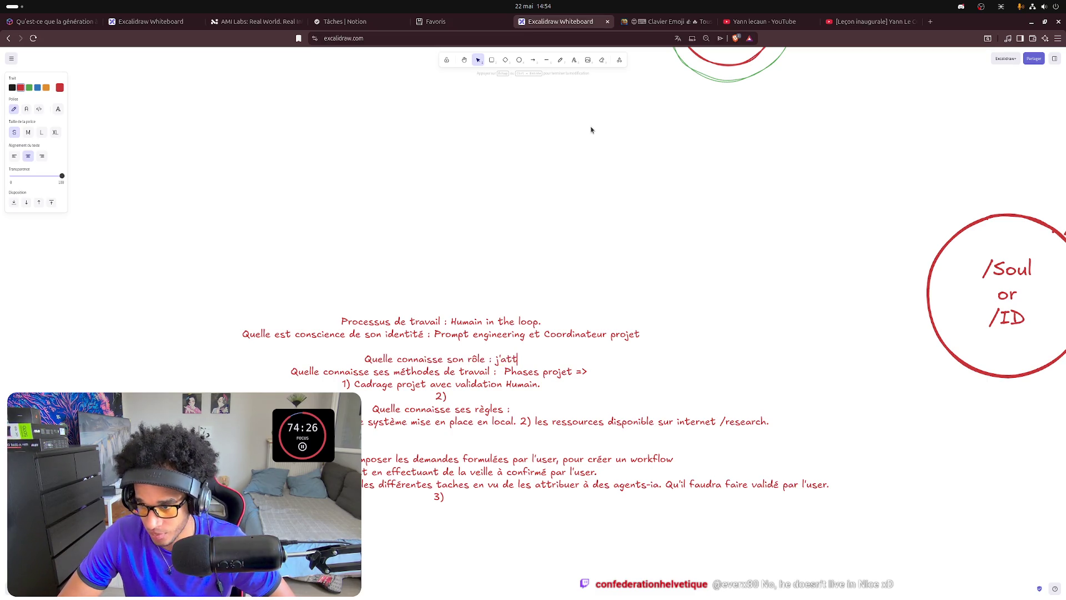
pyautogui.write('ends d')
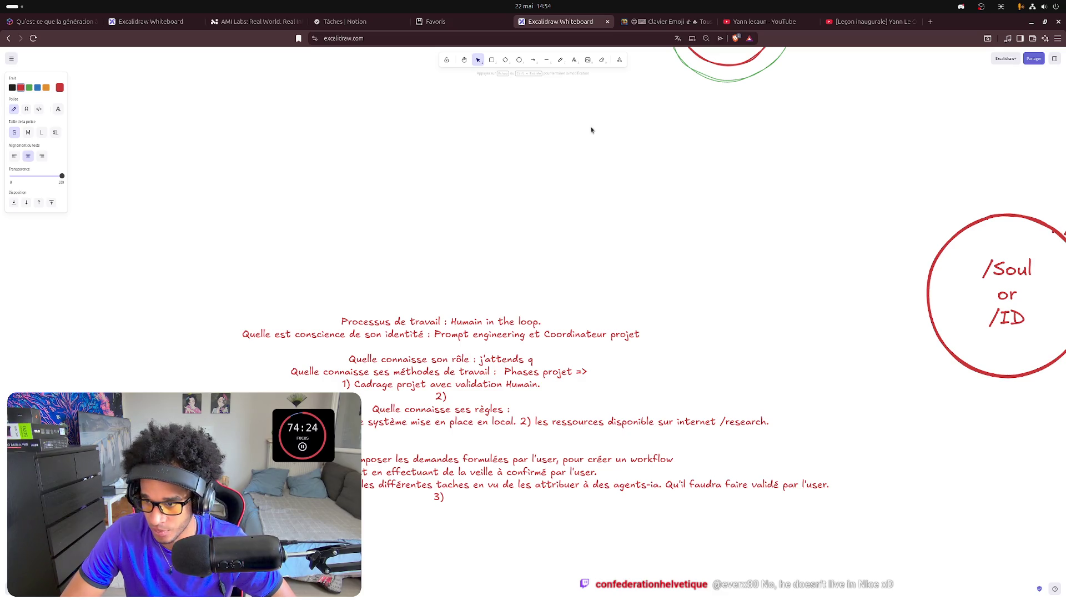
pyautogui.write("u'elle ")
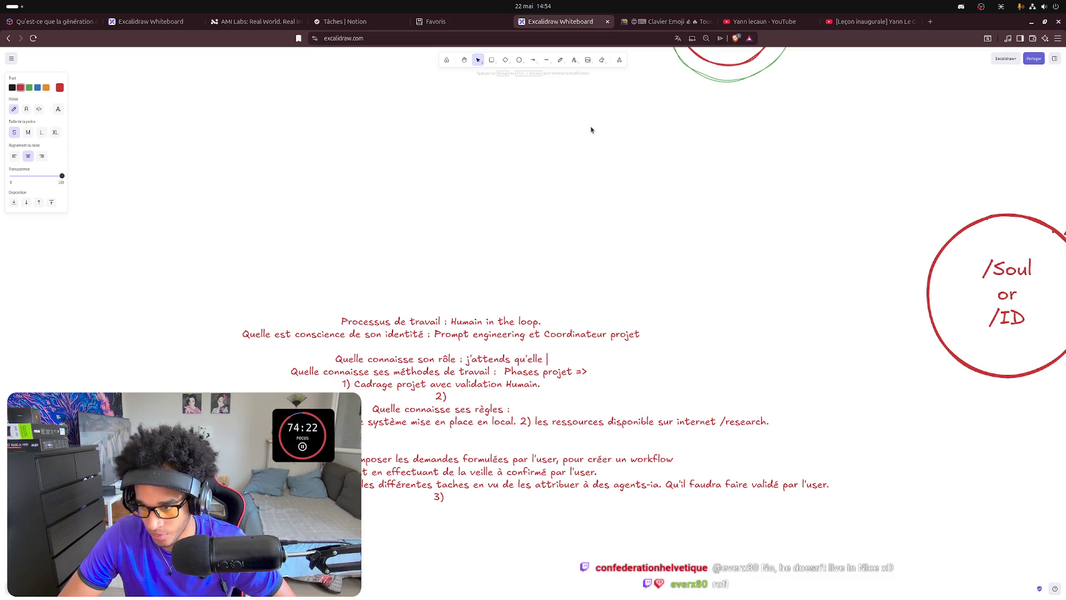
pyautogui.write('puis')
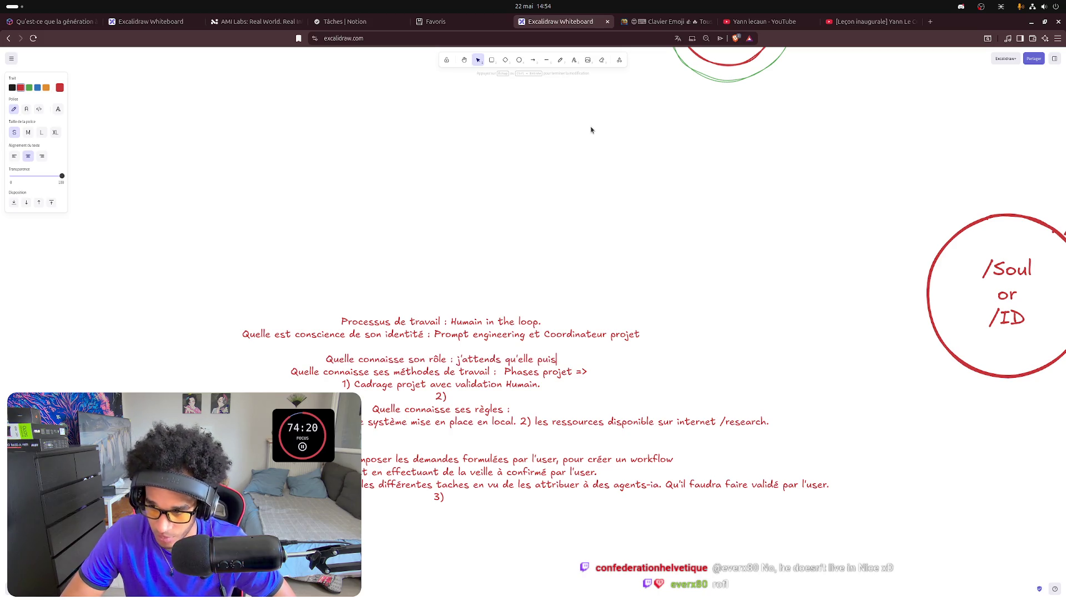
pyautogui.write('se')
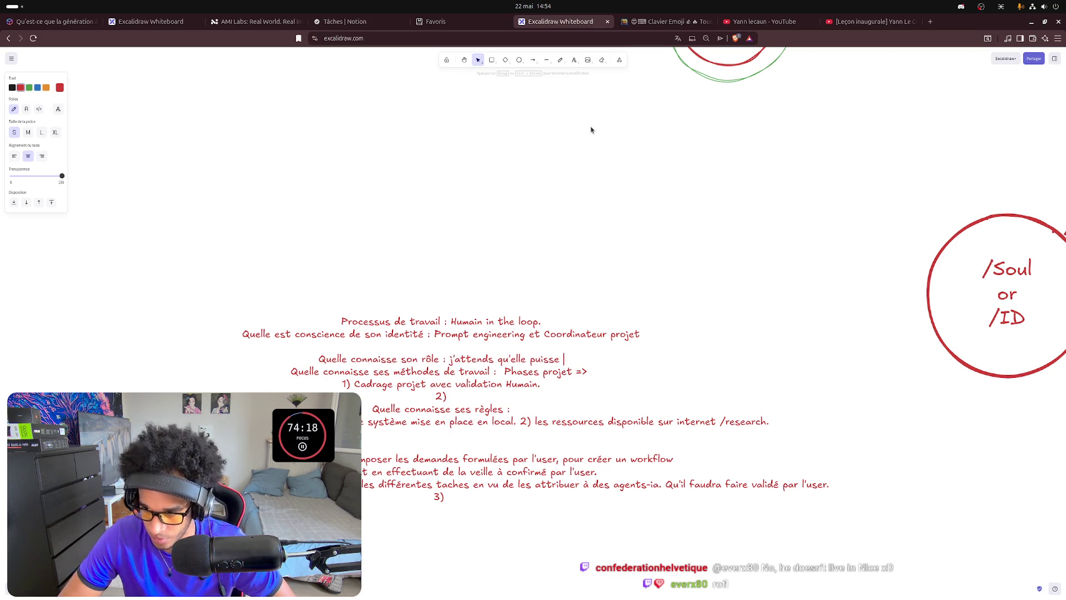
pyautogui.press('BackSpace')
pyautogui.press('BackSpace')
pyautogui.press('BackSpace')
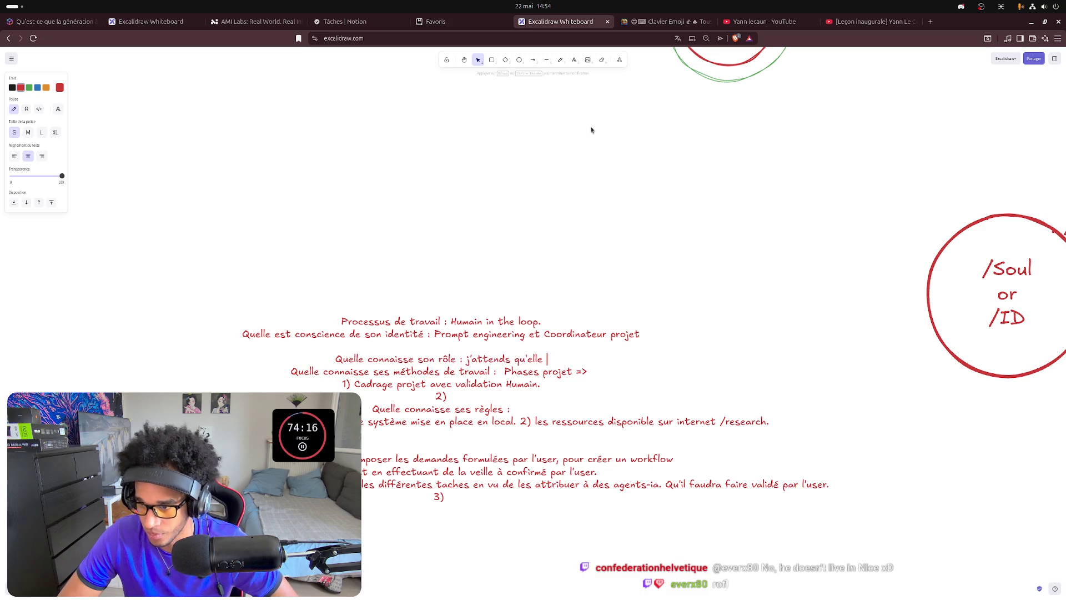
pyautogui.write('réponde ')
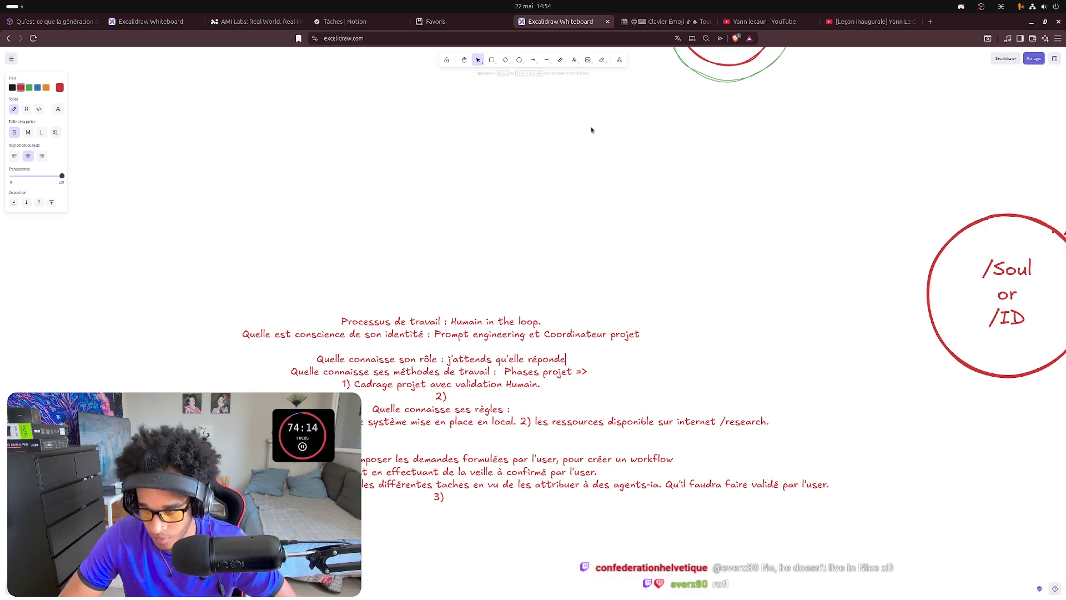
pyautogui.write('à ')
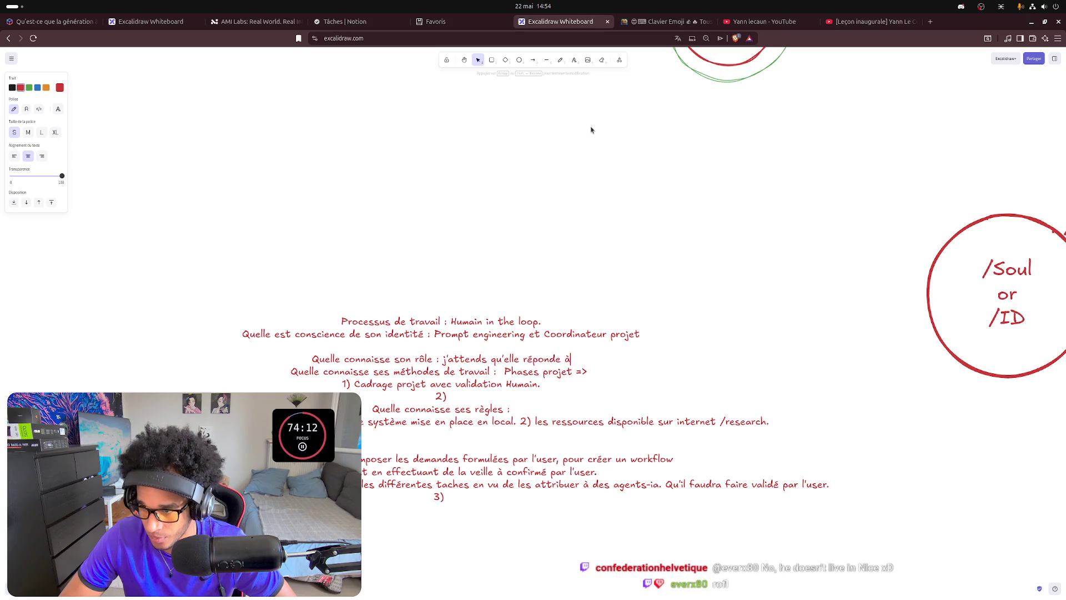
pyautogui.write('mes re')
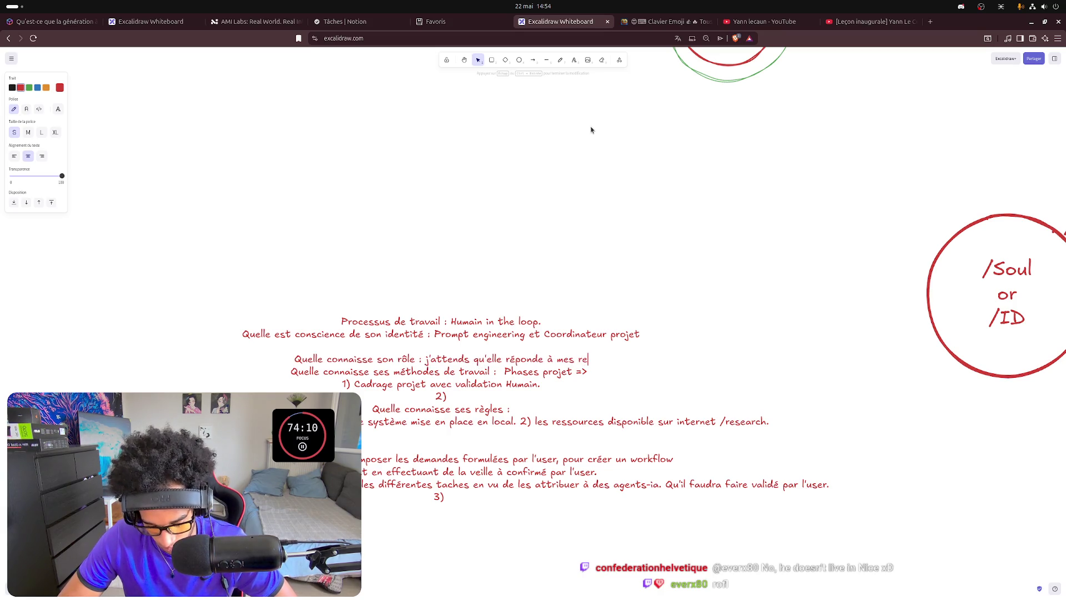
pyautogui.write('qu')
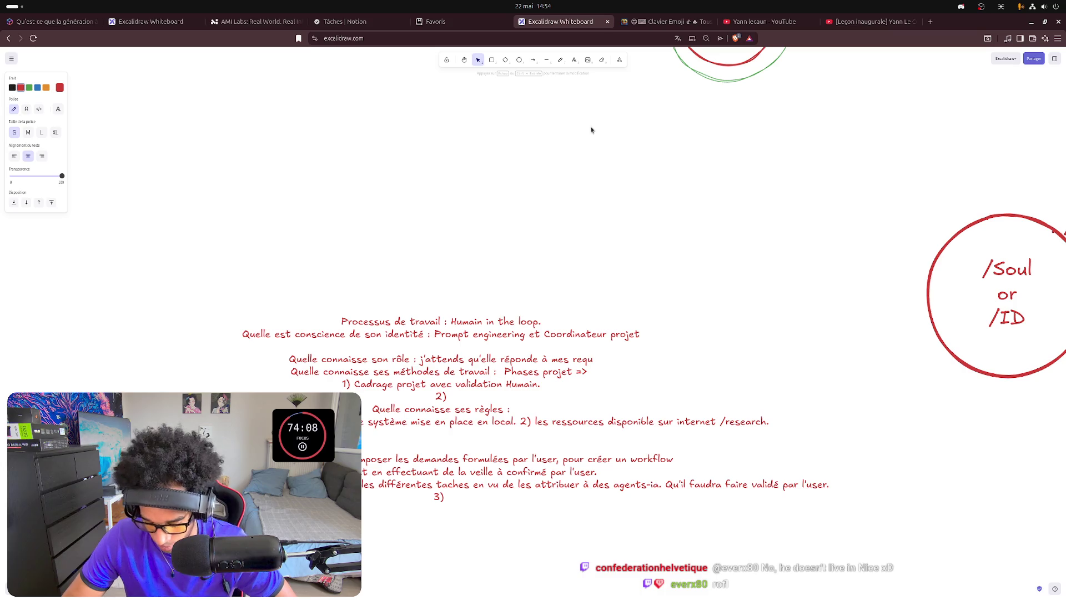
pyautogui.write('êtes ')
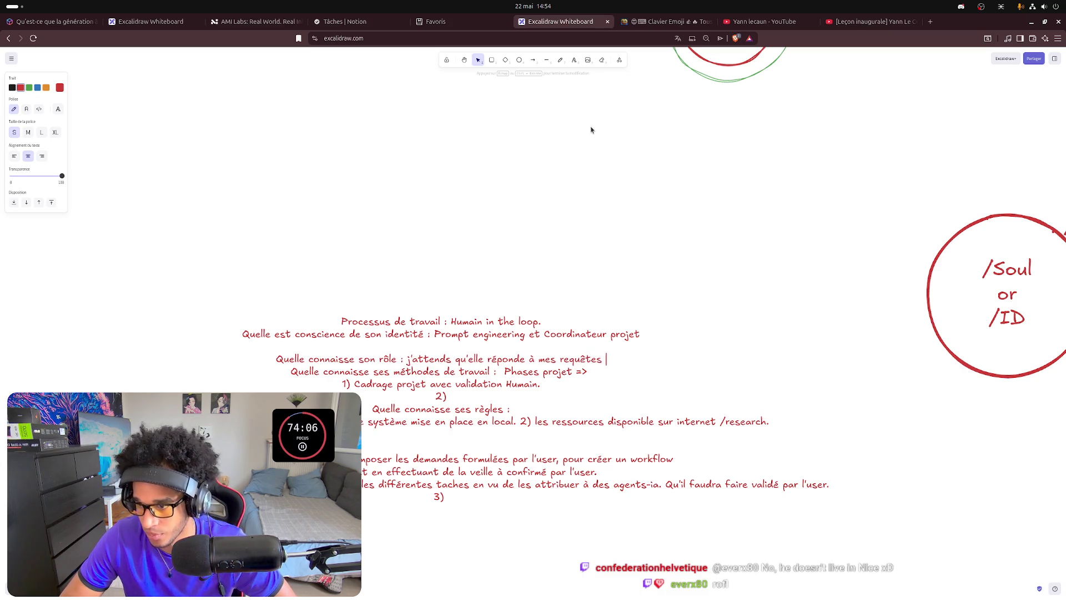
pyautogui.write('c')
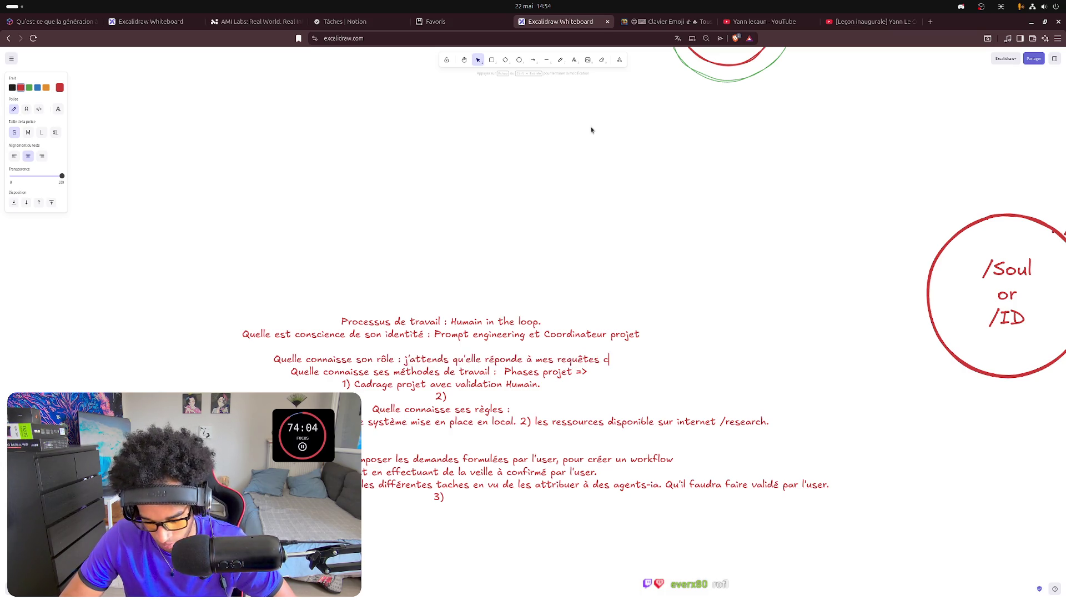
pyautogui.write('ond')
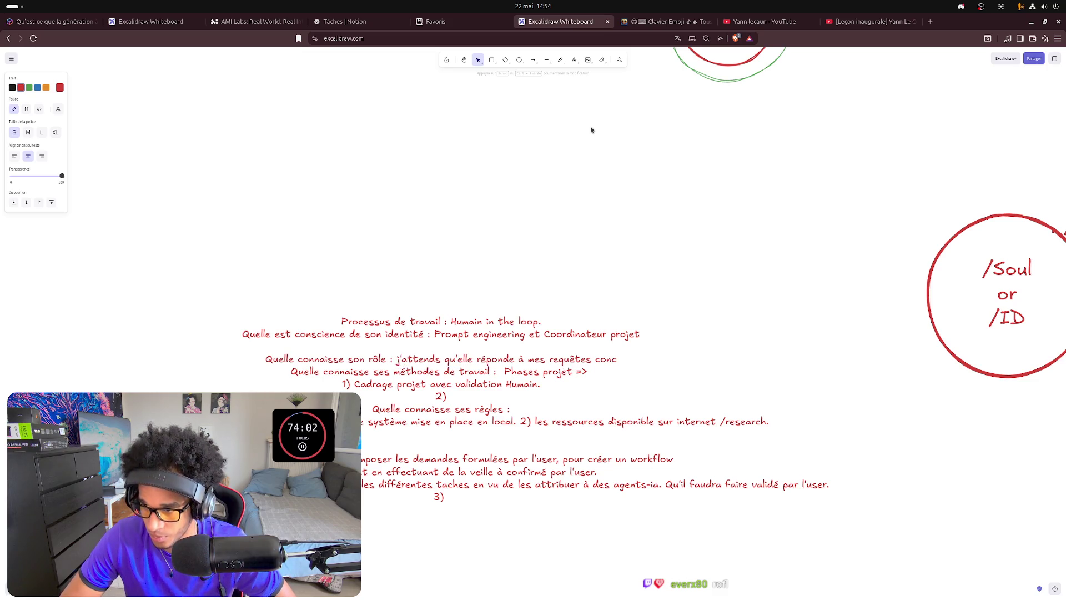
pyautogui.press('BackSpace')
pyautogui.press('BackSpace')
pyautogui.write('mple')
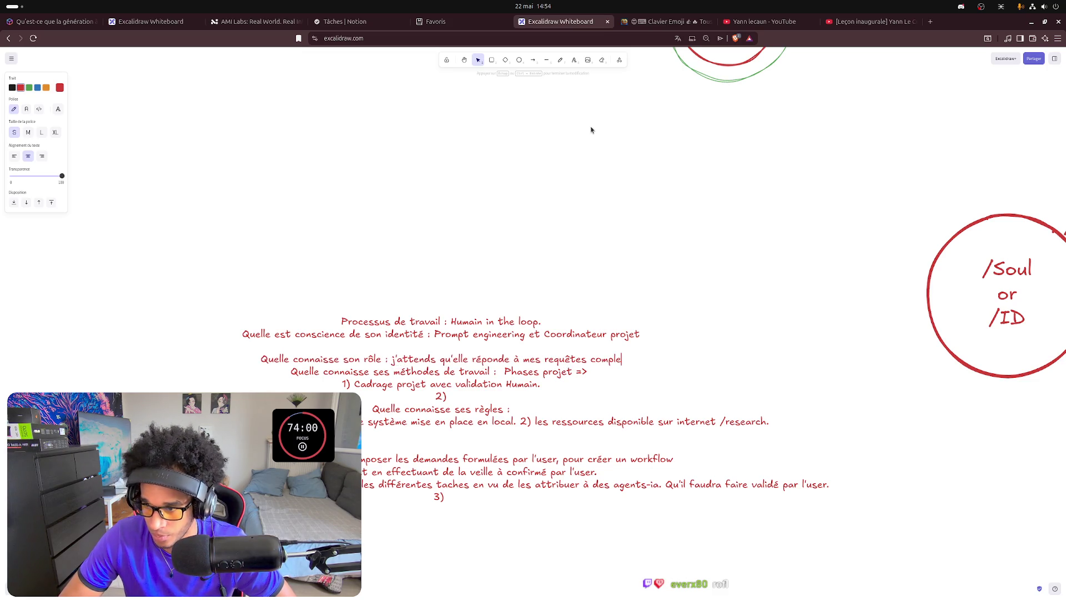
pyautogui.write('xe et ')
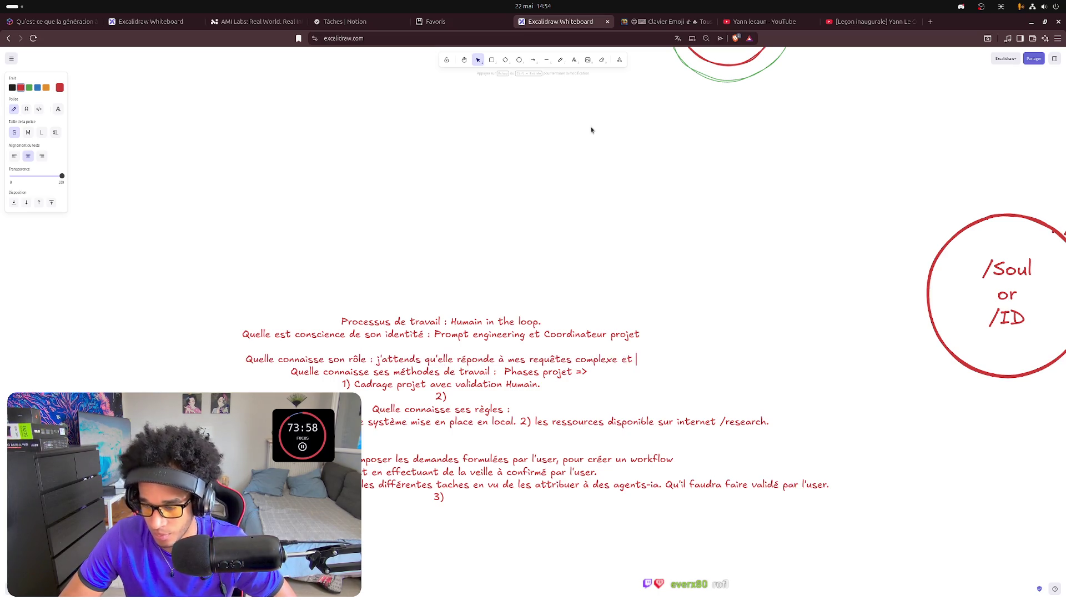
pyautogui.write("qu'ell")
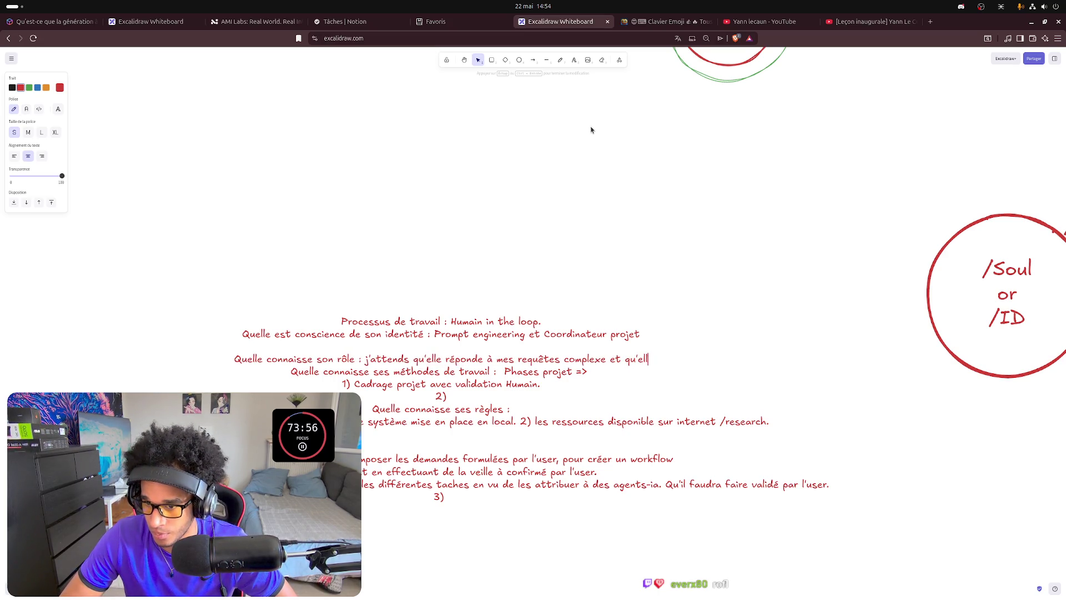
pyautogui.write('e')
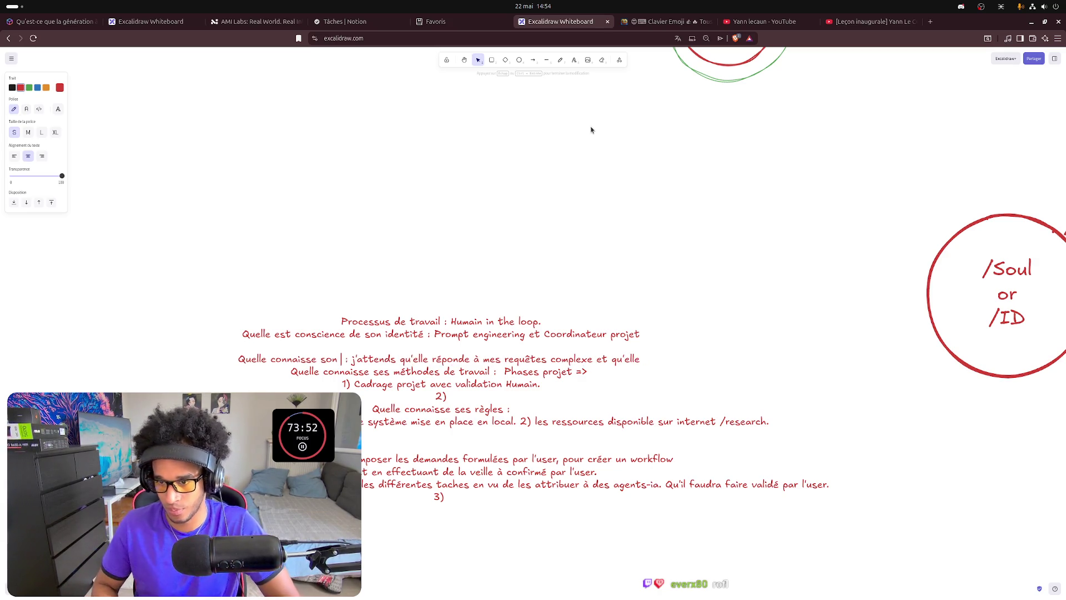
# Drop 'son rôle' and finish the line with 'puisse s'auto-analyser et s'auto-améliorer'.
pyautogui.hotkey('ctrl', 'BackSpace')
pyautogui.hotkey('ctrl', 'BackSpace')
pyautogui.write('mes atten')
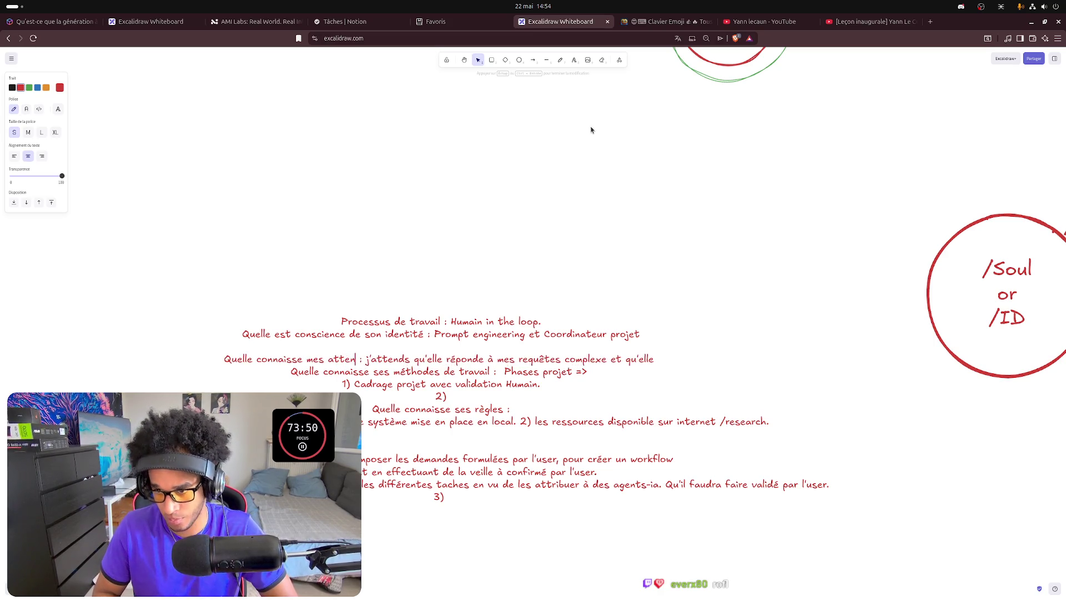
pyautogui.write('tes')
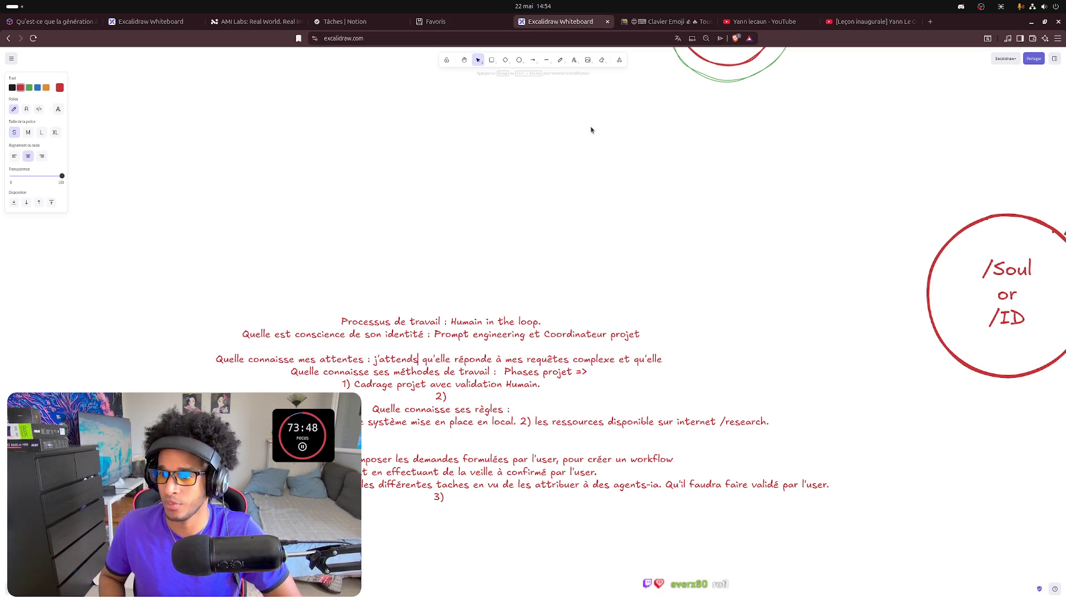
pyautogui.hotkey('ctrl', 'Right')
pyautogui.hotkey('ctrl', 'Right')
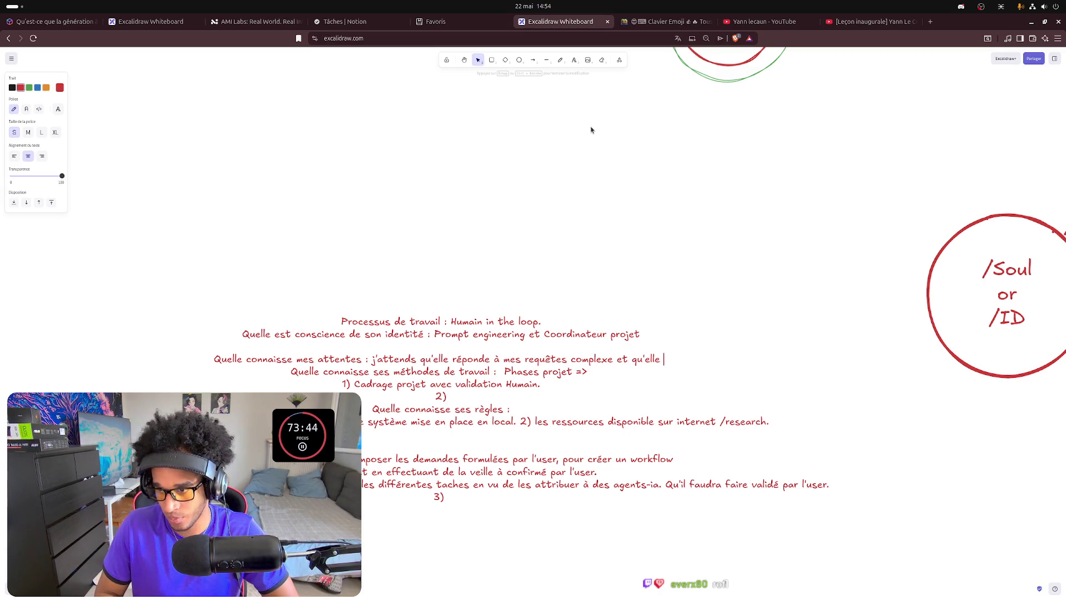
pyautogui.write('puisse ')
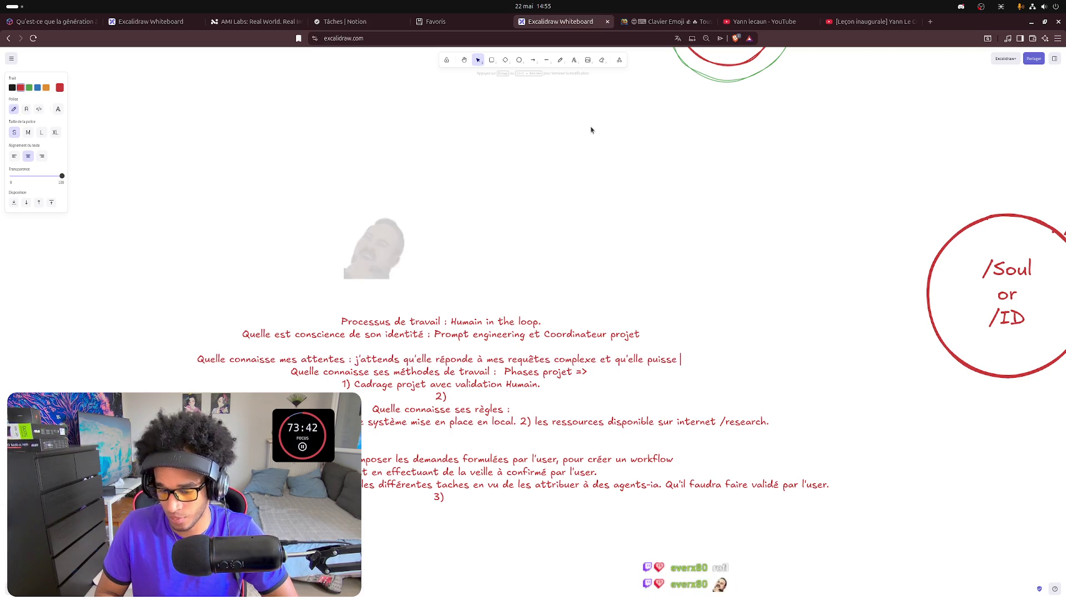
pyautogui.write("s'auto")
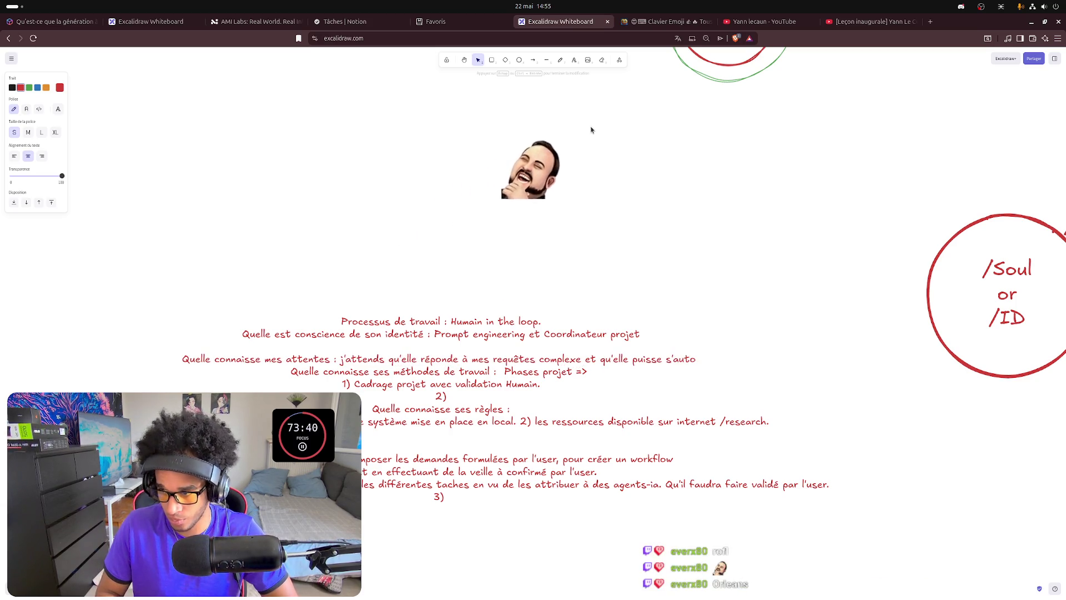
pyautogui.write('-a')
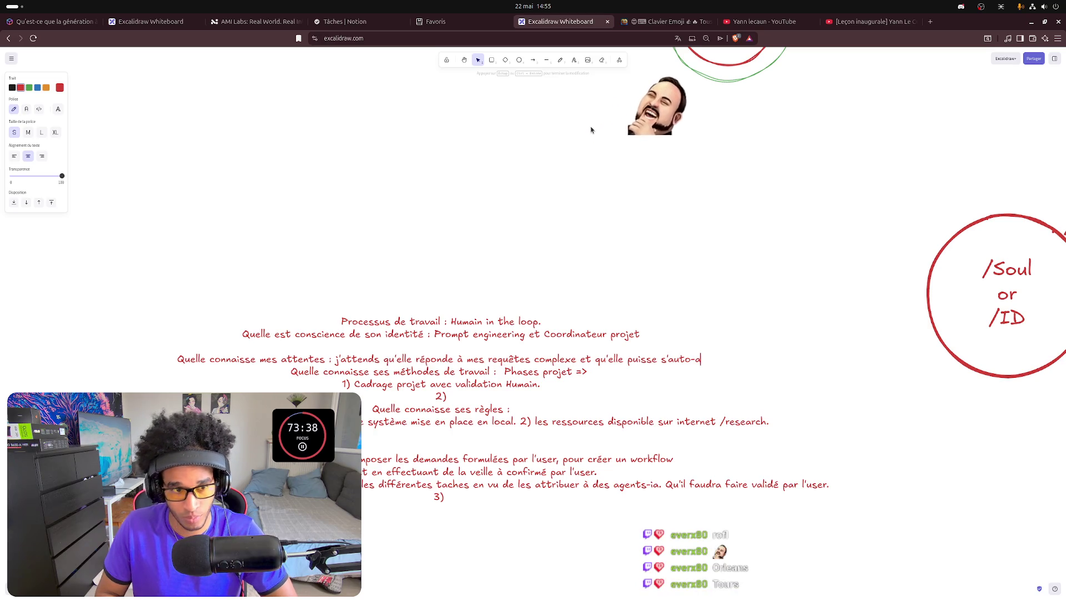
pyautogui.write('na')
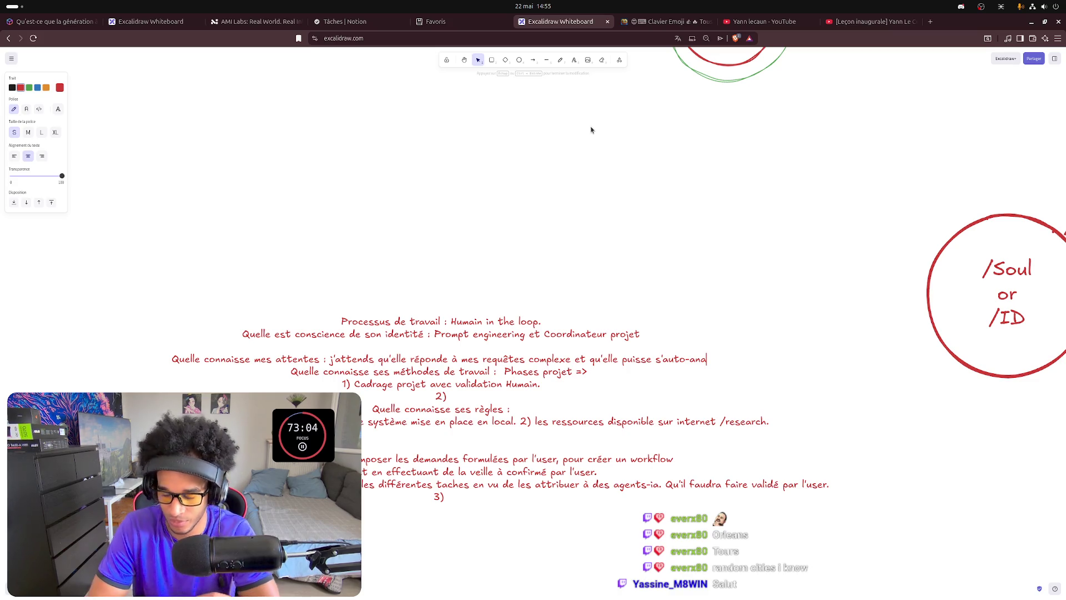
pyautogui.write('liser')
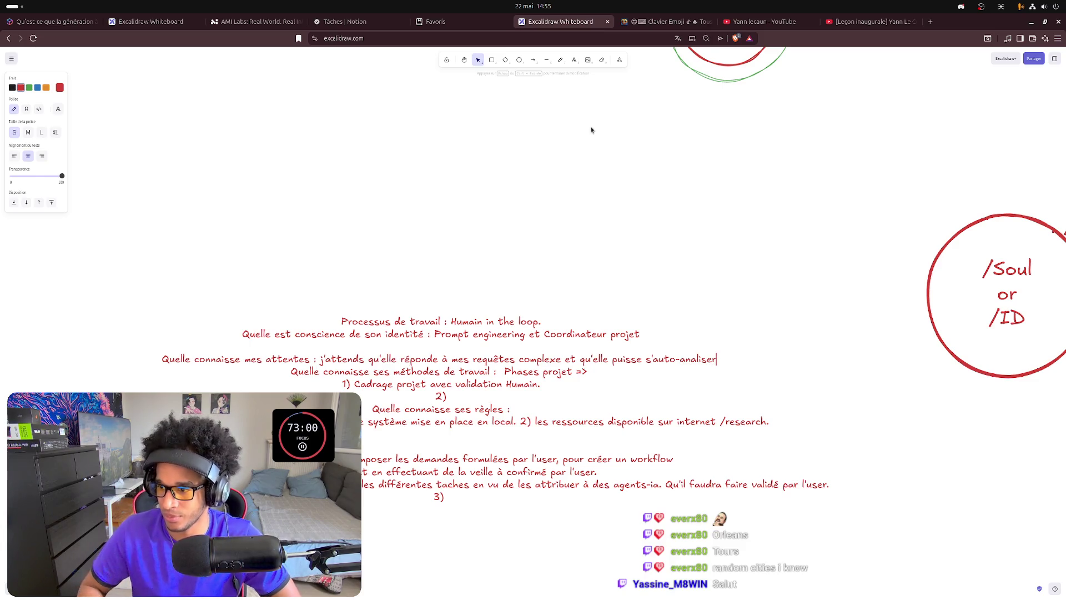
pyautogui.press('BackSpace')
pyautogui.press('BackSpace')
pyautogui.press('BackSpace')
pyautogui.press('BackSpace')
pyautogui.write('yse')
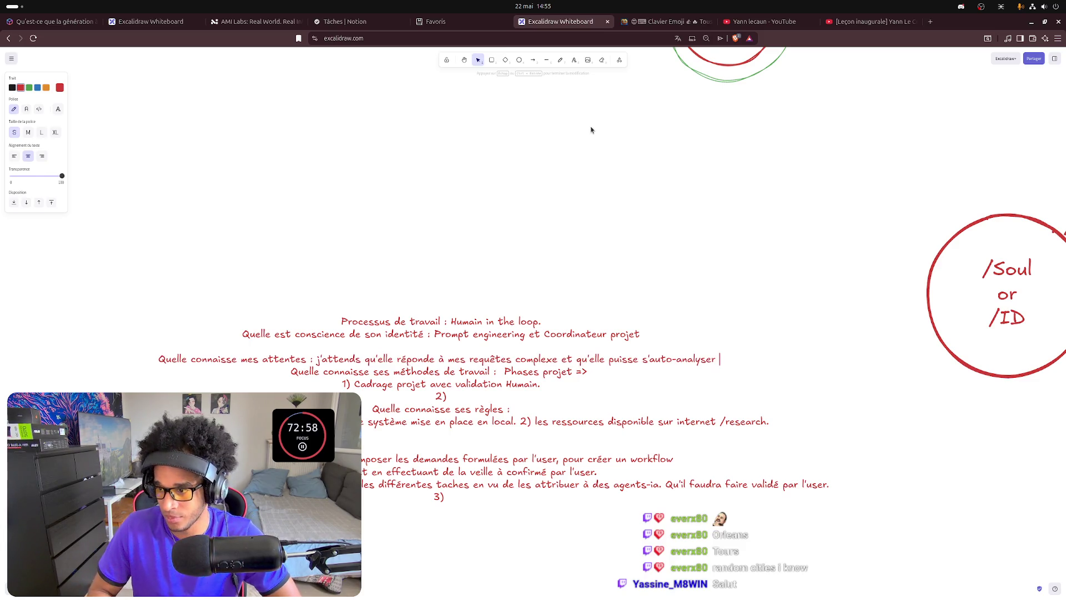
pyautogui.write('r et ')
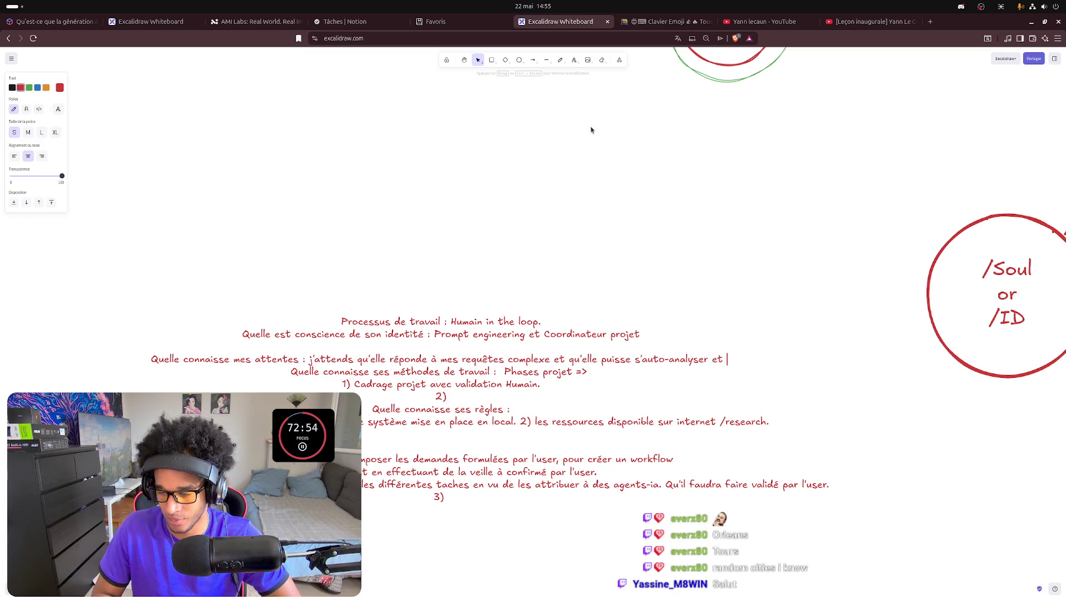
pyautogui.write("s'auto")
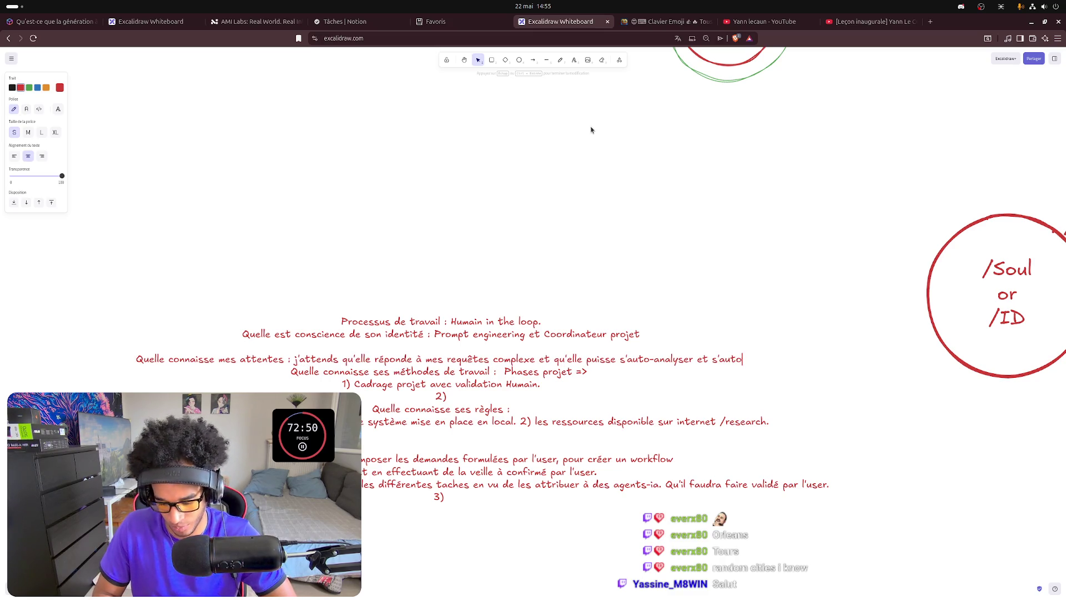
pyautogui.write('-am')
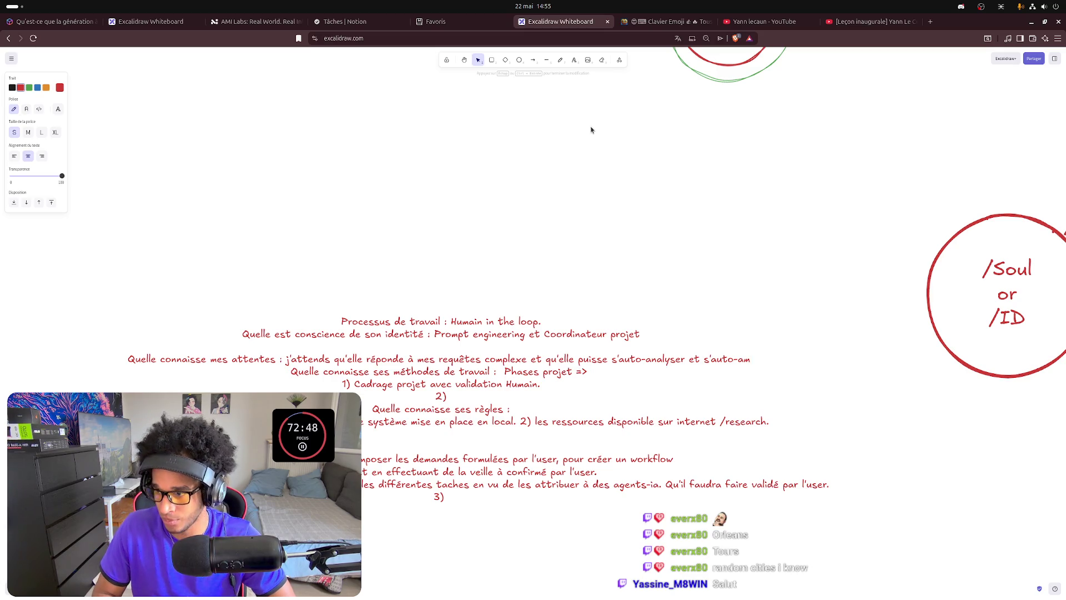
pyautogui.write('éli')
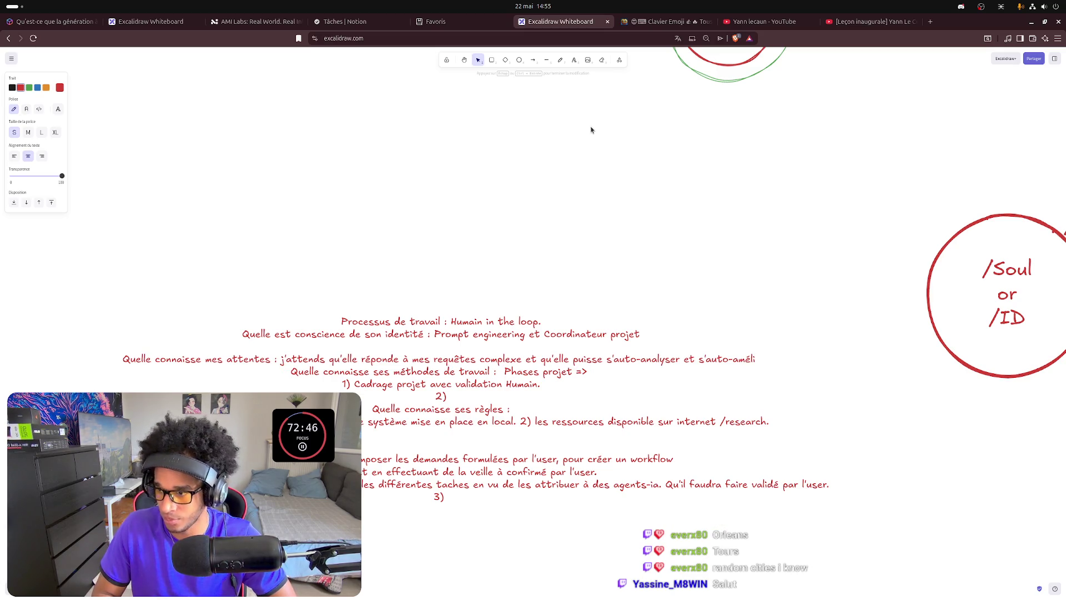
pyautogui.write('orer')
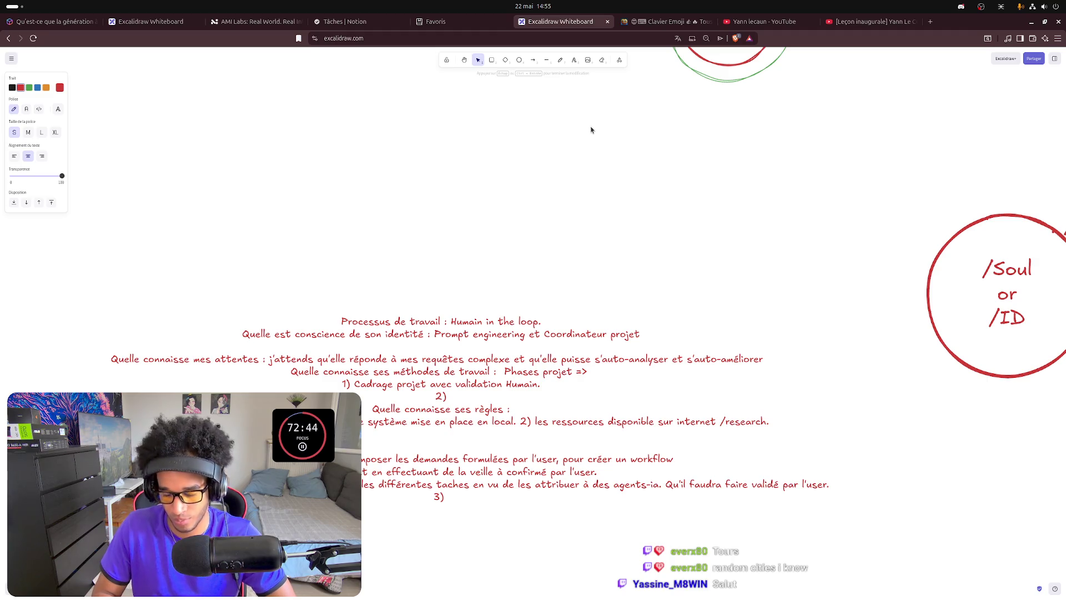
pyautogui.press('BackSpace')
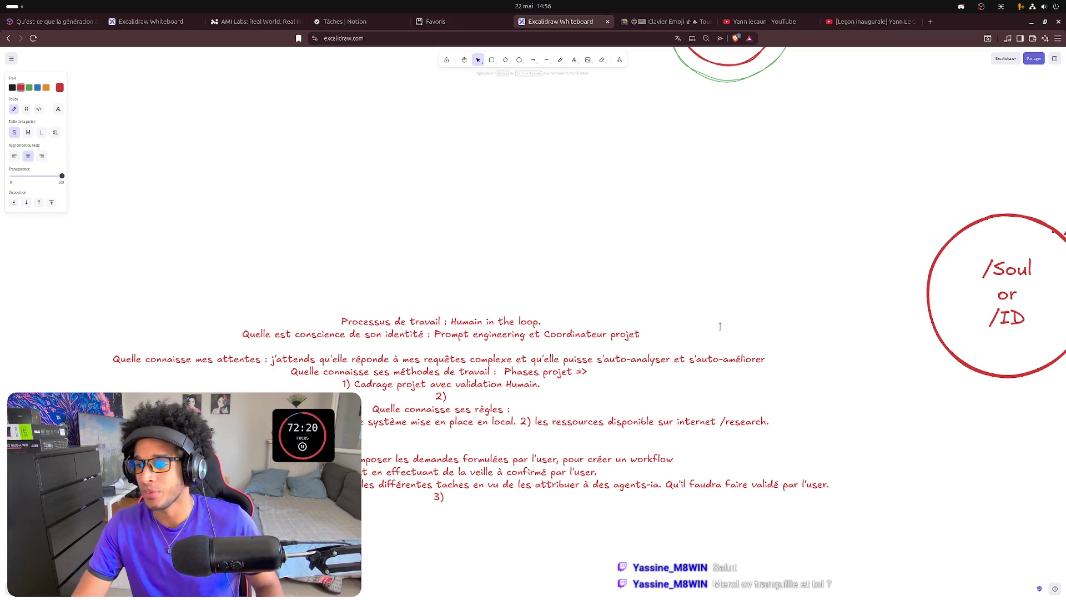
# Finish the expectations line, then pan to the /Boot diagram and back toward the red prompt text.
pyautogui.click(763, 239)
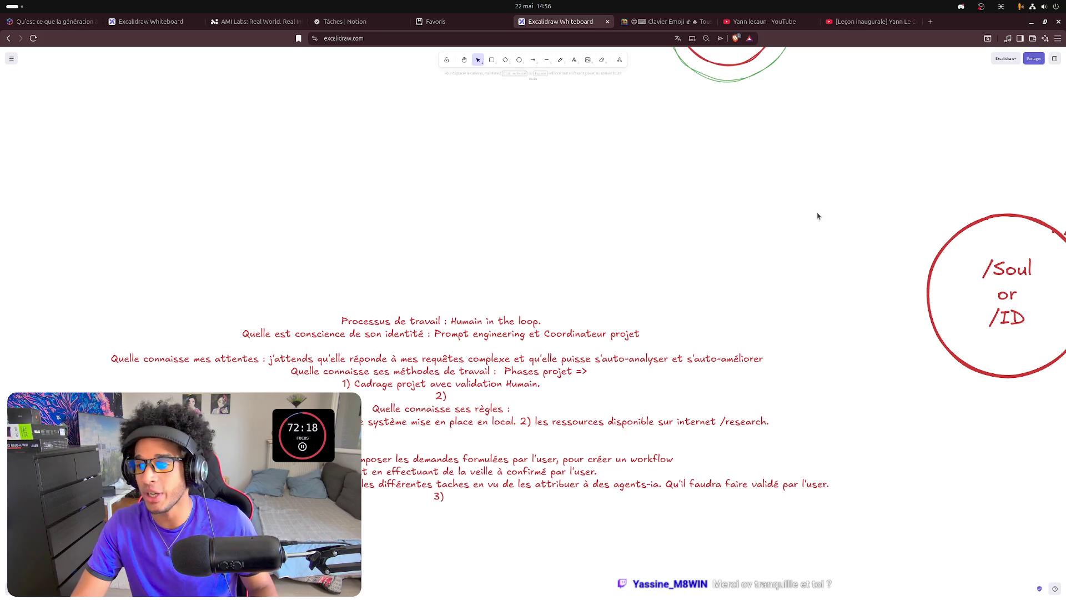
pyautogui.scroll(-5, 817, 213)
pyautogui.moveTo(956, 152); pyautogui.dragTo(406, 350)
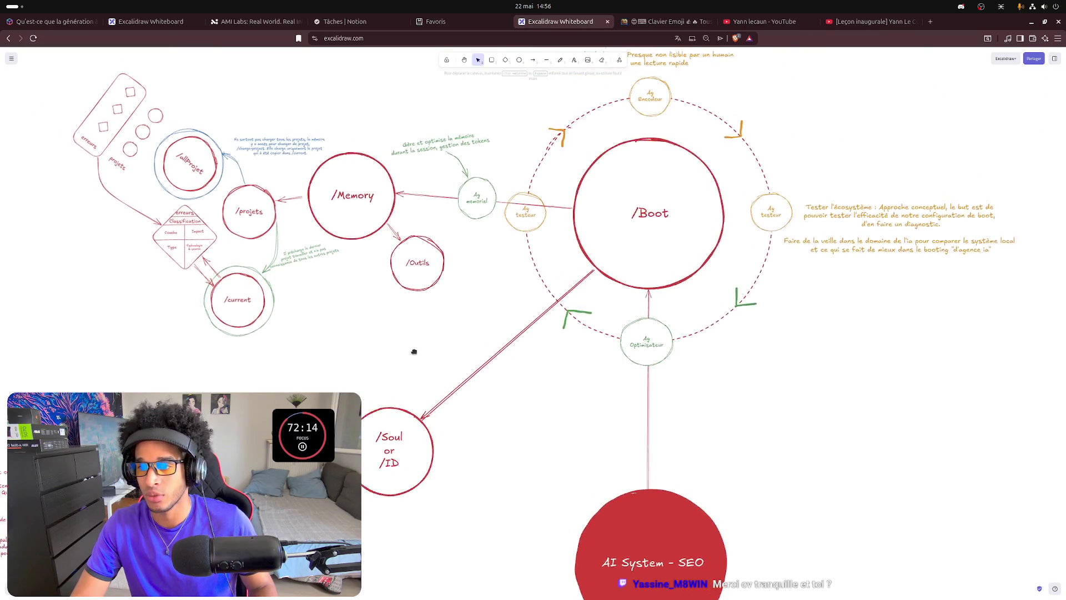
pyautogui.moveTo(405, 350); pyautogui.dragTo(409, 339)
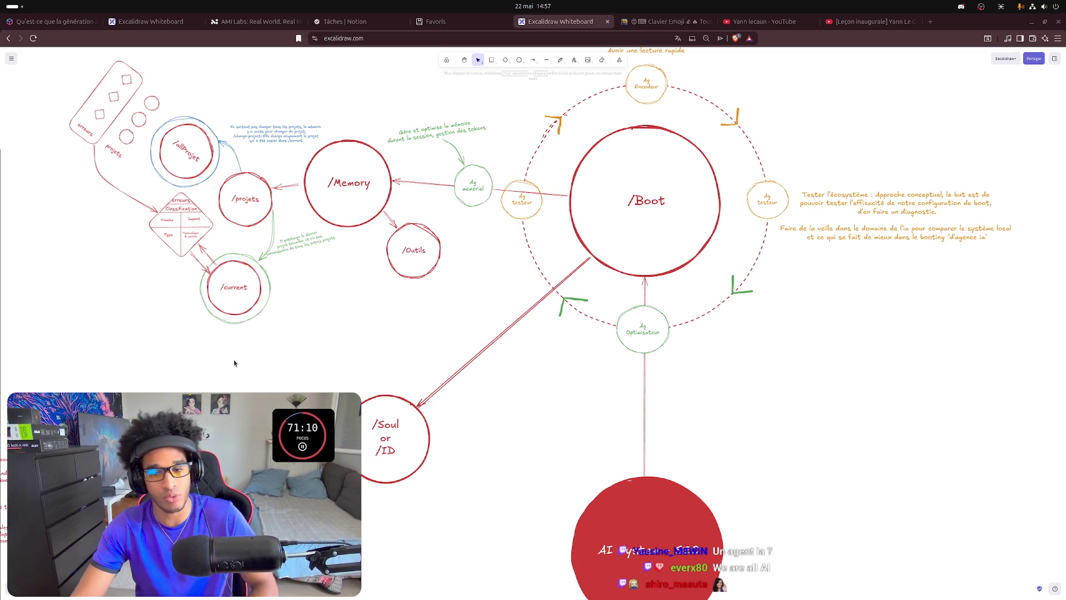
pyautogui.moveTo(182, 385); pyautogui.dragTo(470, 306)
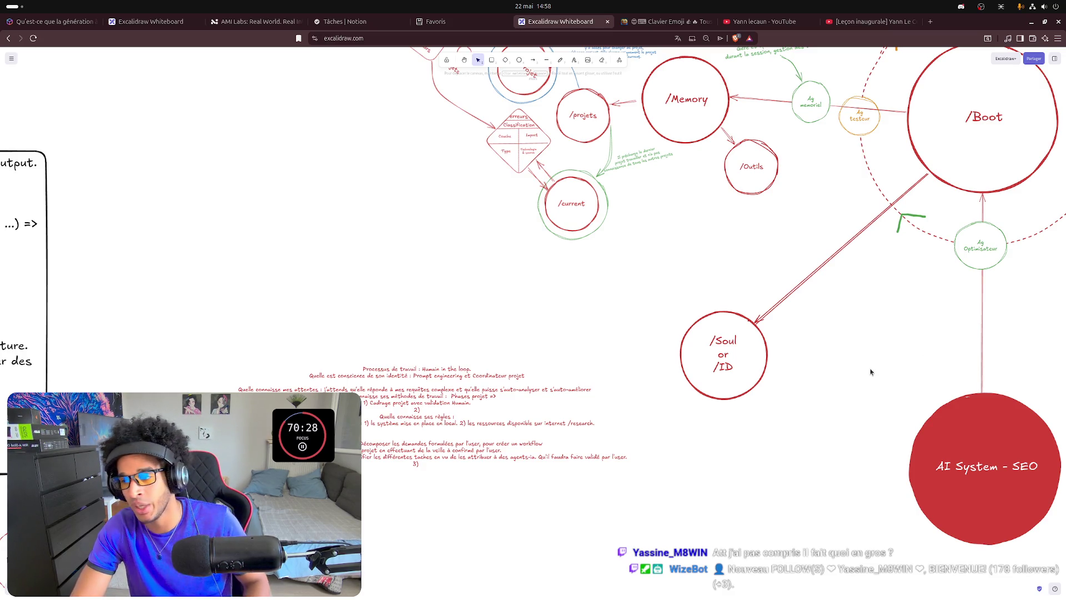
# Pan to centre the AI - SEO circle between the two empty rectangles.
pyautogui.moveTo(909, 322)
pyautogui.mouseDown()
pyautogui.moveTo(520, 450)
pyautogui.moveTo(556, 444)
pyautogui.mouseUp()
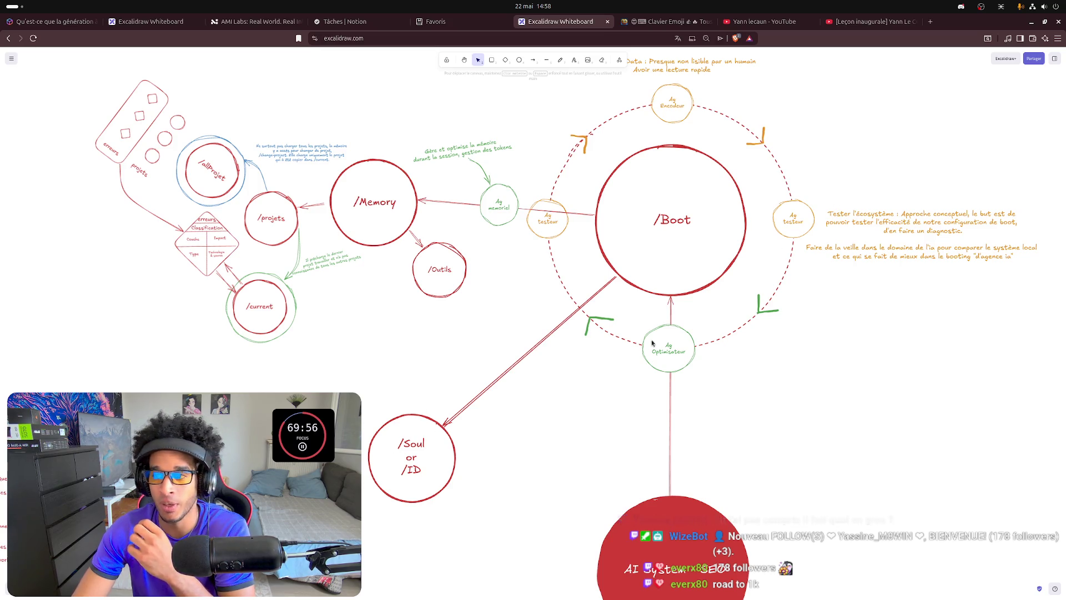
pyautogui.scroll(-1, 656, 493)
pyautogui.scroll(-4, 656, 494)
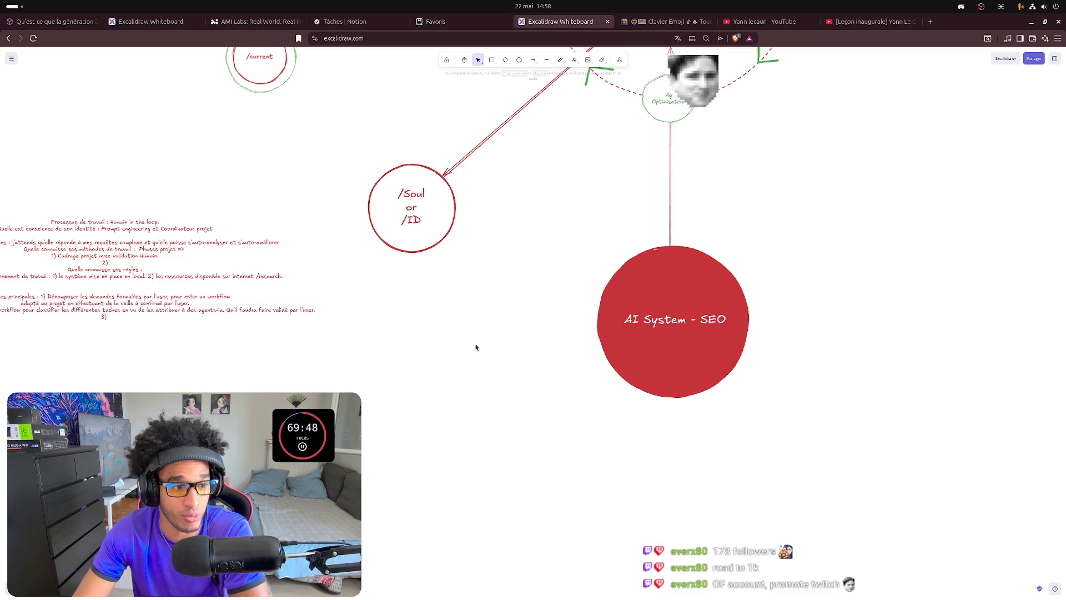
pyautogui.scroll(3, 573, 364)
pyautogui.scroll(1, 610, 169)
pyautogui.scroll(-2, 610, 170)
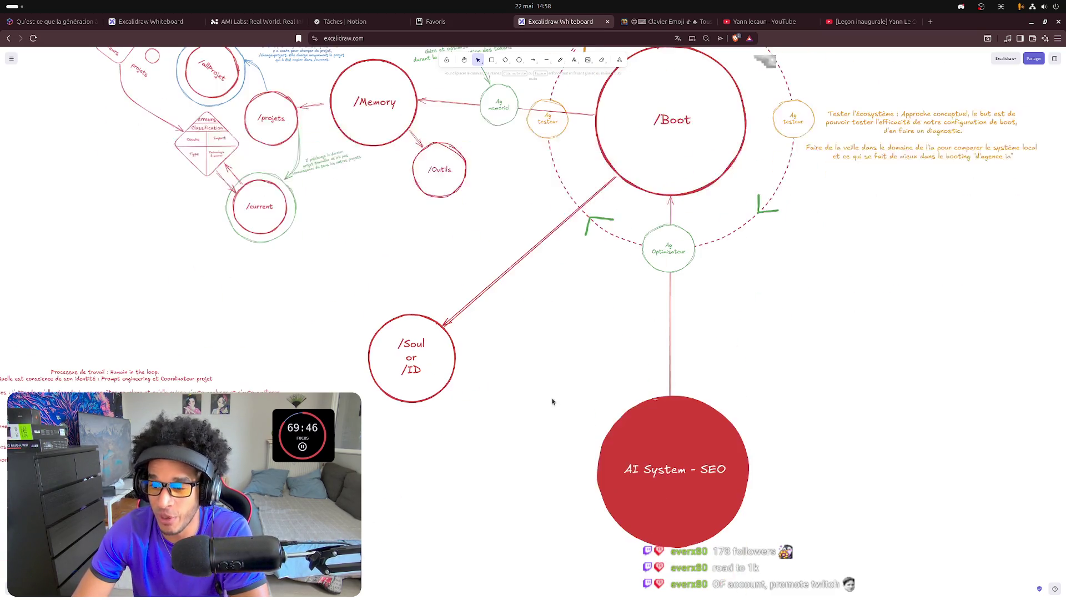
pyautogui.hscroll(-10, 534, 300)
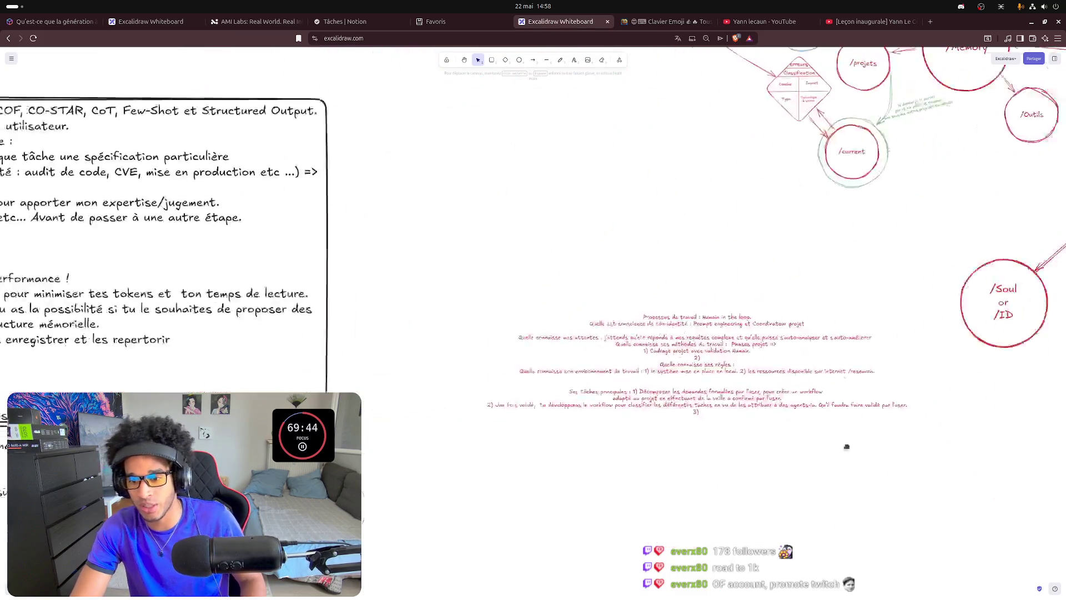
pyautogui.hscroll(-5, 533, 300)
pyautogui.scroll(-3, 793, 467)
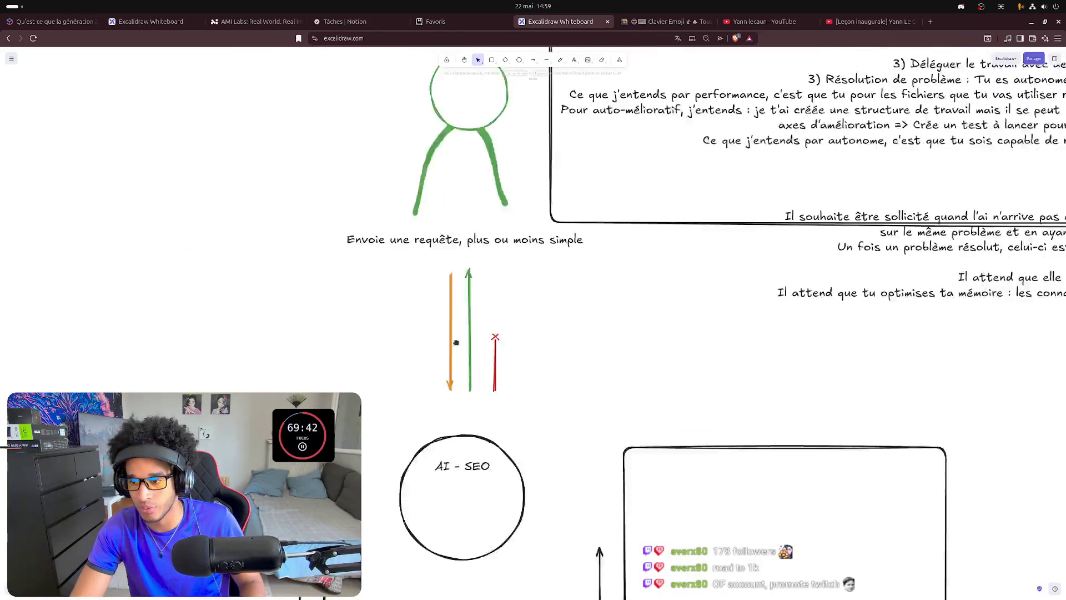
pyautogui.scroll(-1, 495, 312)
pyautogui.scroll(2, 496, 311)
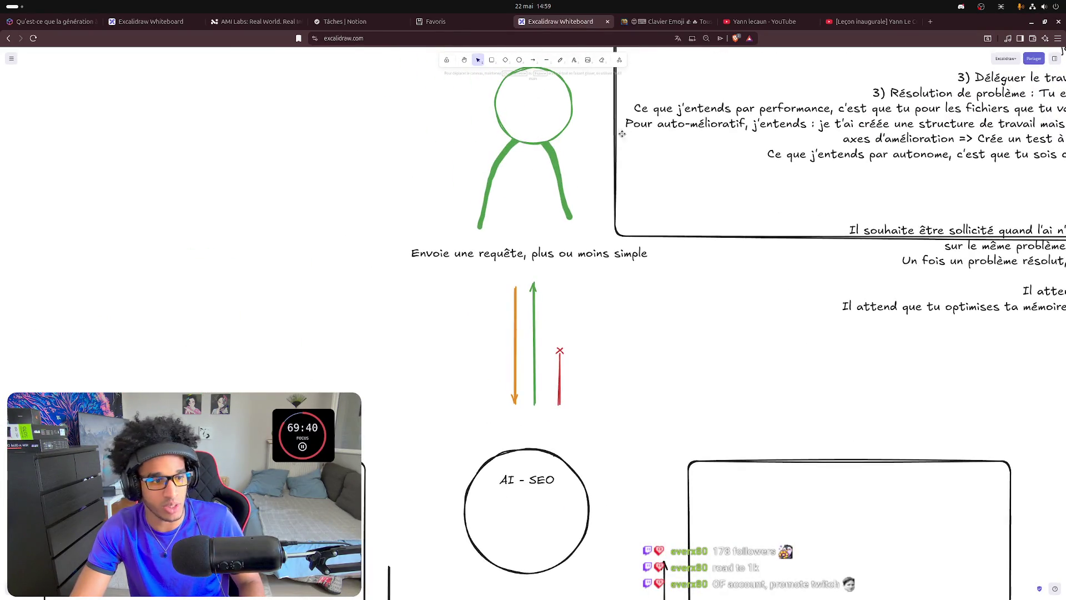
pyautogui.scroll(-3, 643, 473)
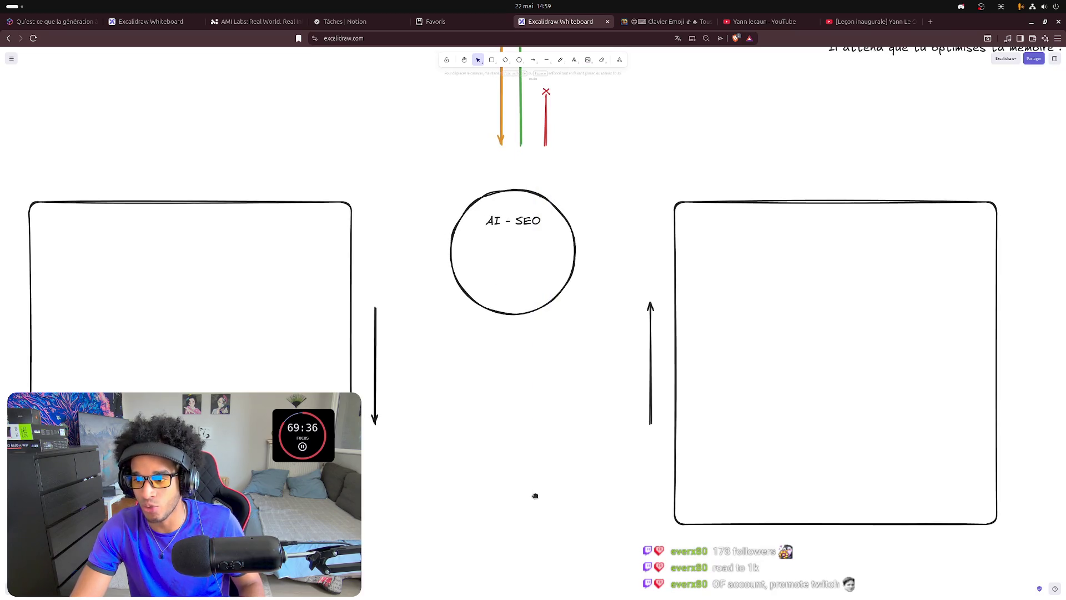
pyautogui.scroll(-4, 535, 496)
# Draw an ellipse below the left rectangle with a black outline, discarding a first mis-drawn one.
pyautogui.press('o')
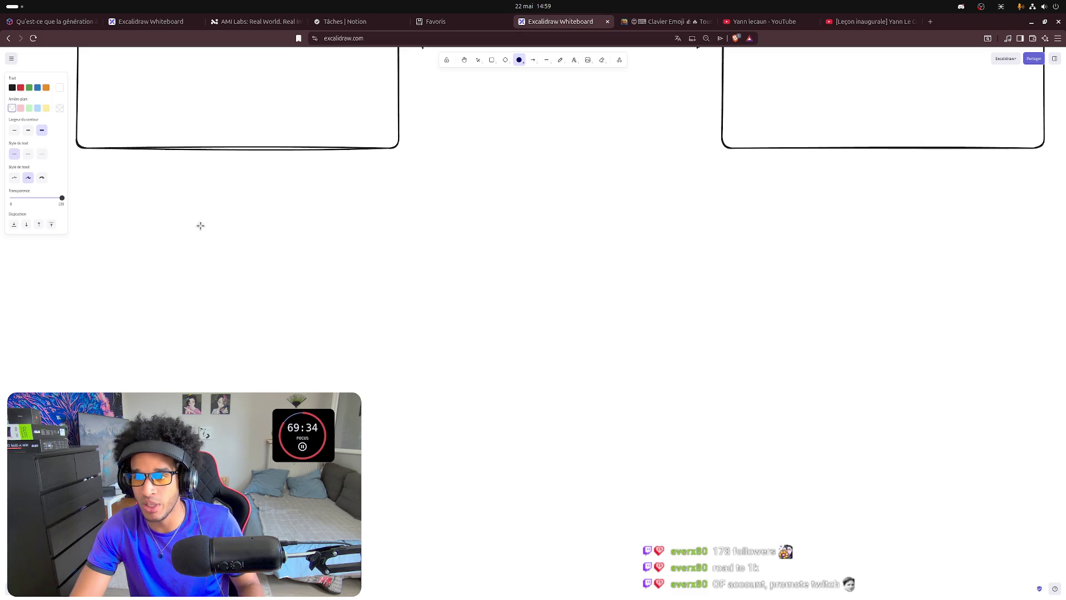
pyautogui.moveTo(291, 301); pyautogui.dragTo(200, 212)
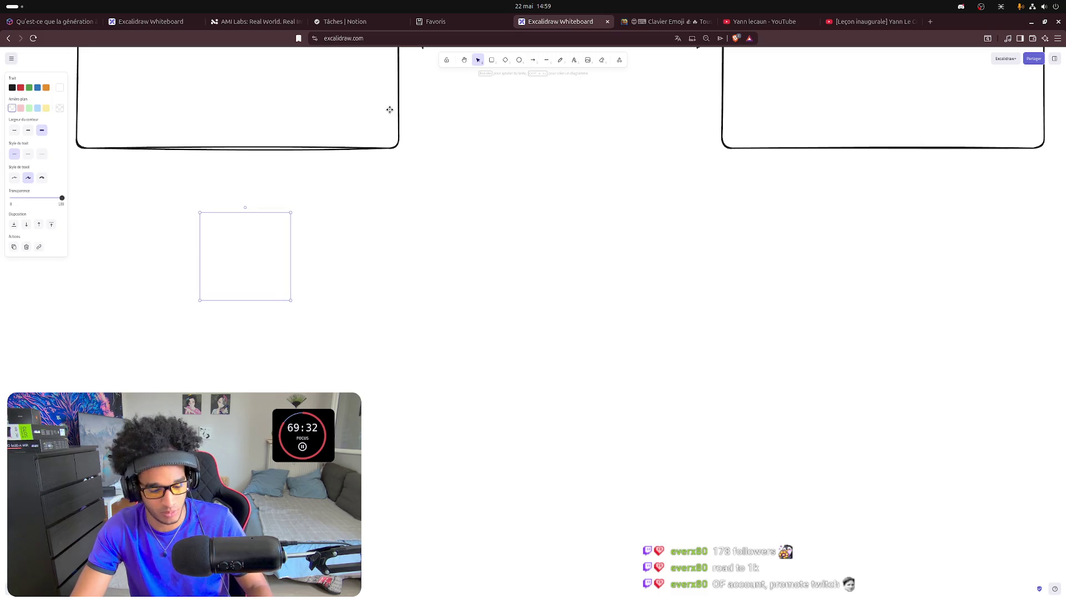
pyautogui.press('Delete')
pyautogui.click(519, 60)
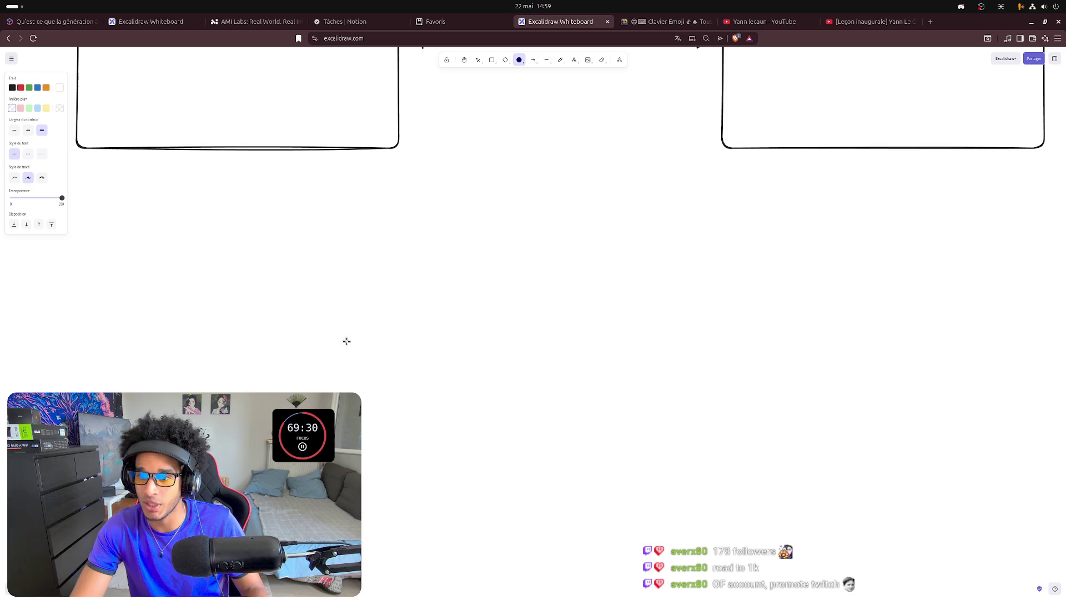
pyautogui.moveTo(368, 358); pyautogui.dragTo(258, 222)
pyautogui.click(60, 91)
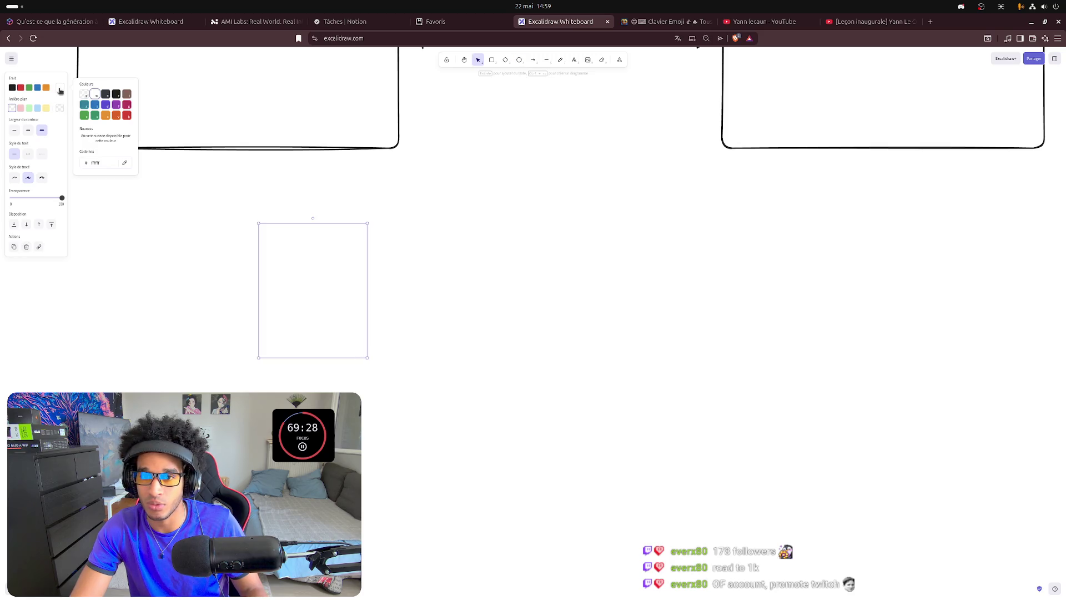
pyautogui.click(118, 95)
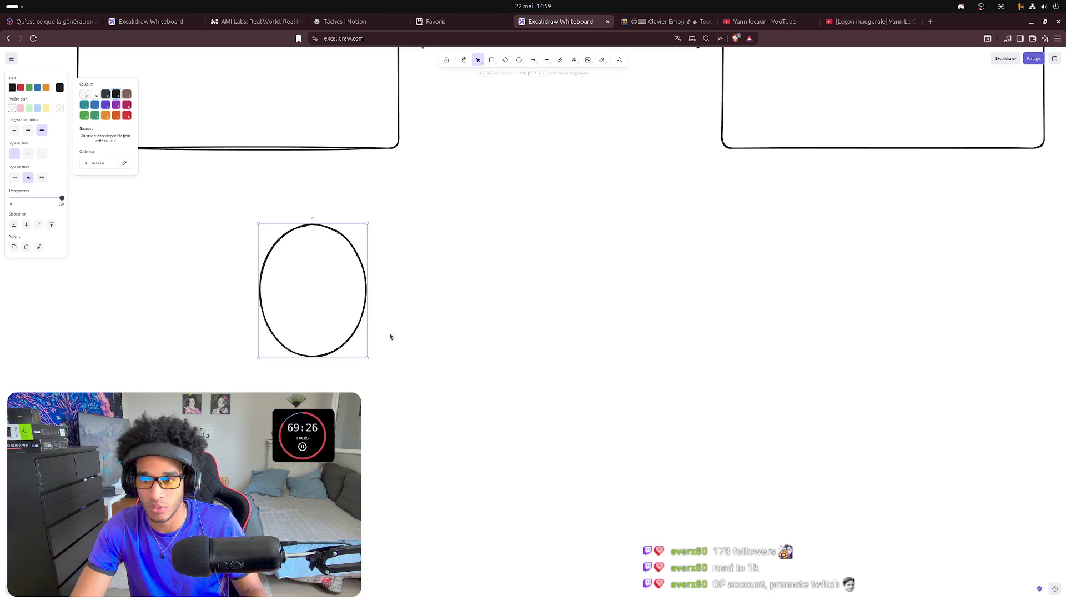
pyautogui.click(401, 321)
# Resize the ellipse into a small round circle and paste two copies of it.
pyautogui.click(364, 277)
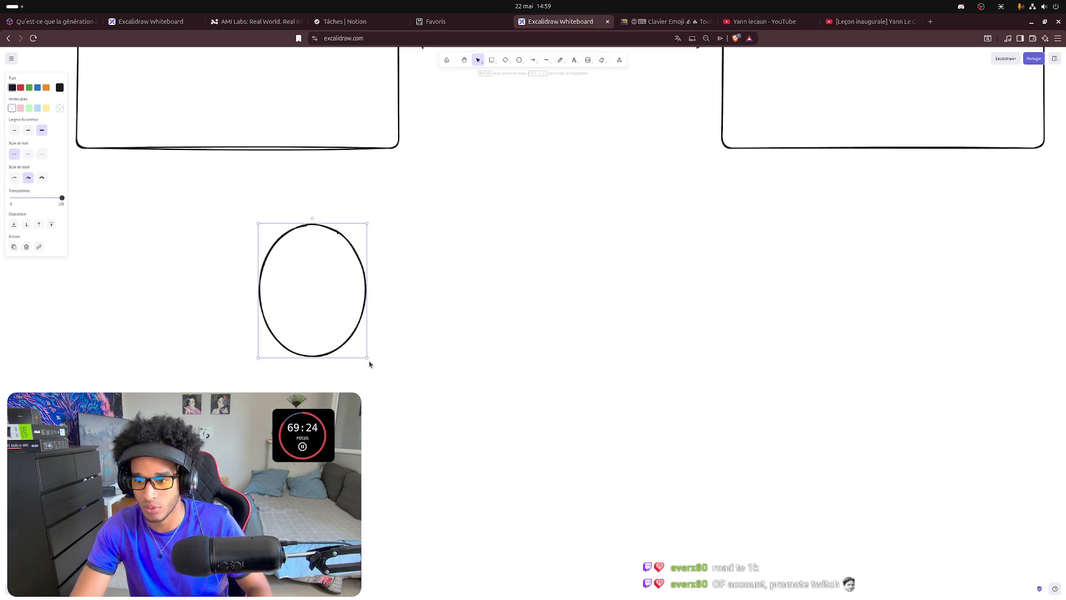
pyautogui.moveTo(368, 359)
pyautogui.mouseDown()
pyautogui.moveTo(355, 352)
pyautogui.moveTo(376, 351)
pyautogui.mouseUp()
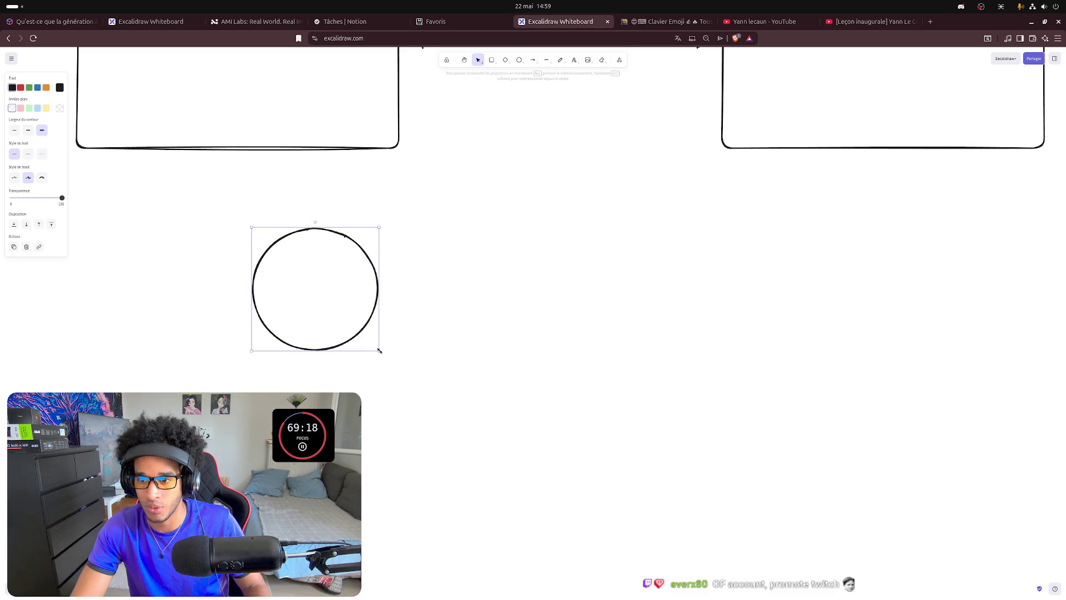
pyautogui.moveTo(377, 351); pyautogui.dragTo(383, 352)
pyautogui.click(504, 340)
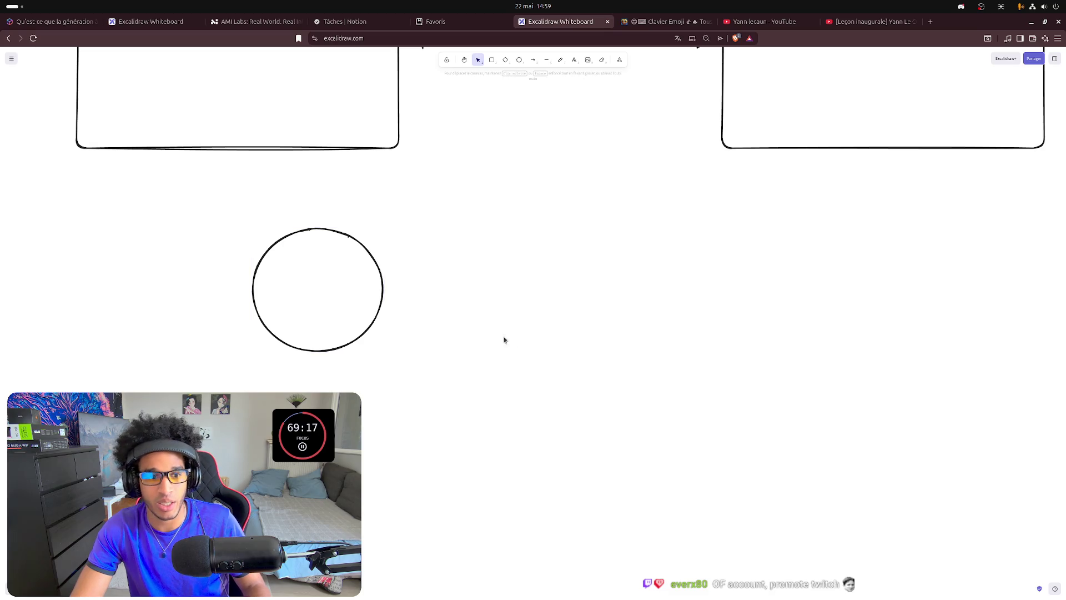
pyautogui.click(293, 235)
pyautogui.hotkey('ctrl', 'c')
pyautogui.hotkey('ctrl', 'v')
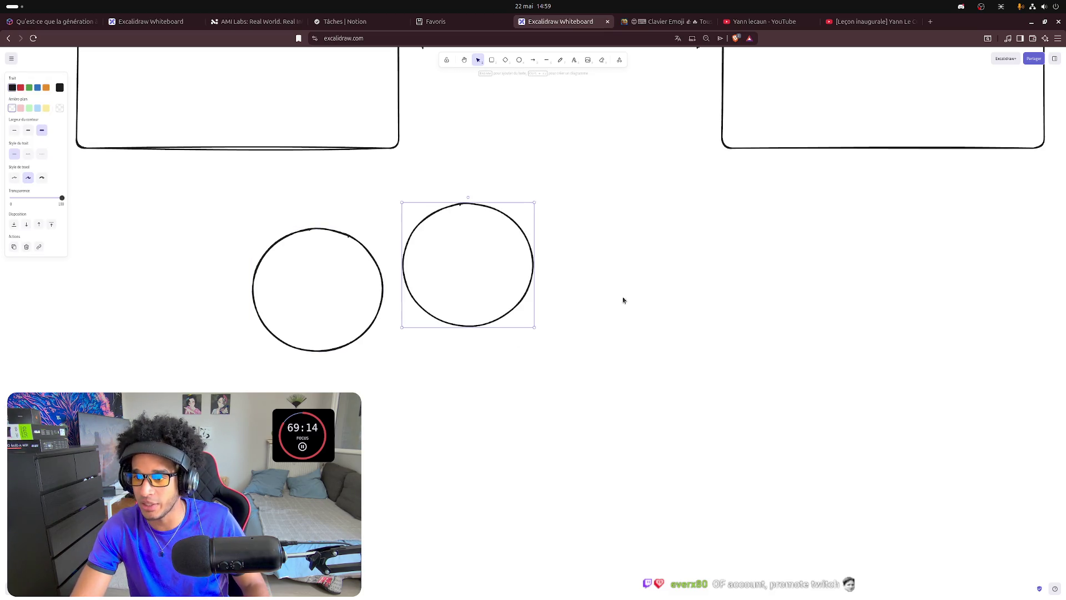
pyautogui.hotkey('ctrl', 'v')
pyautogui.hotkey('ctrl', 'v')
pyautogui.hotkey('ctrl', 'v')
pyautogui.keyDown('ctrl'); pyautogui.scroll(-2, 634, 262); pyautogui.keyUp('ctrl')
pyautogui.keyDown('ctrl'); pyautogui.scroll(-2, 624, 257); pyautogui.keyUp('ctrl')
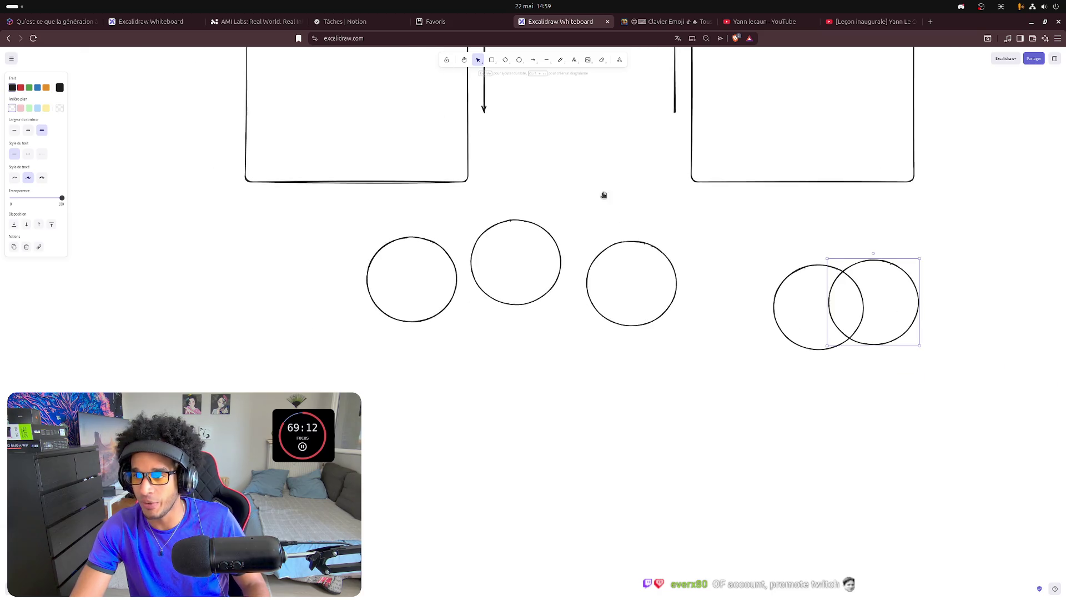
pyautogui.scroll(2, 602, 195)
pyautogui.scroll(3, 593, 225)
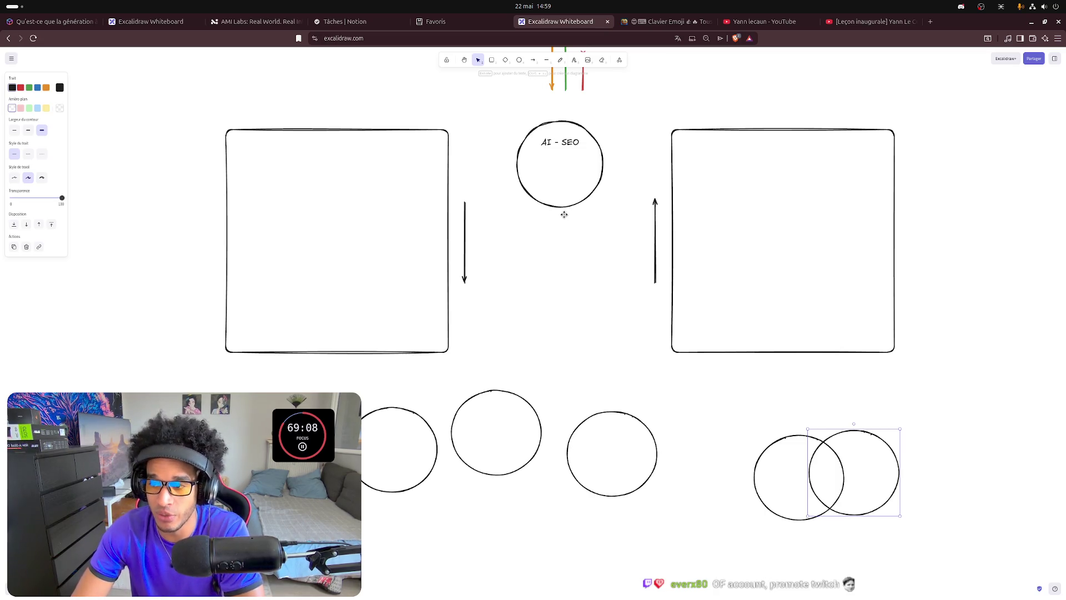
pyautogui.scroll(2, 564, 214)
pyautogui.scroll(1, 533, 250)
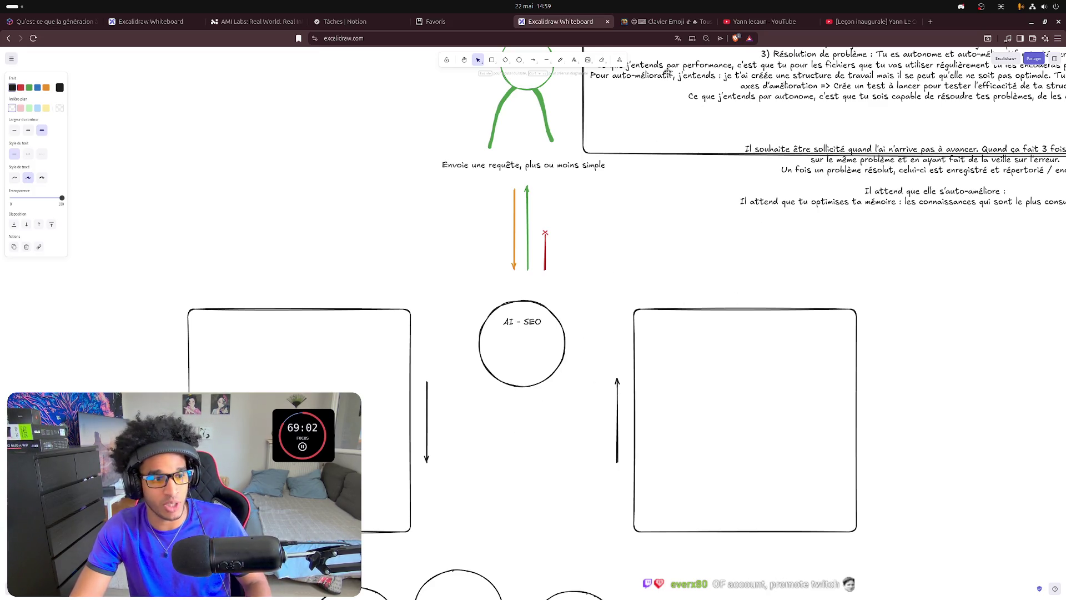
pyautogui.scroll(3, 576, 209)
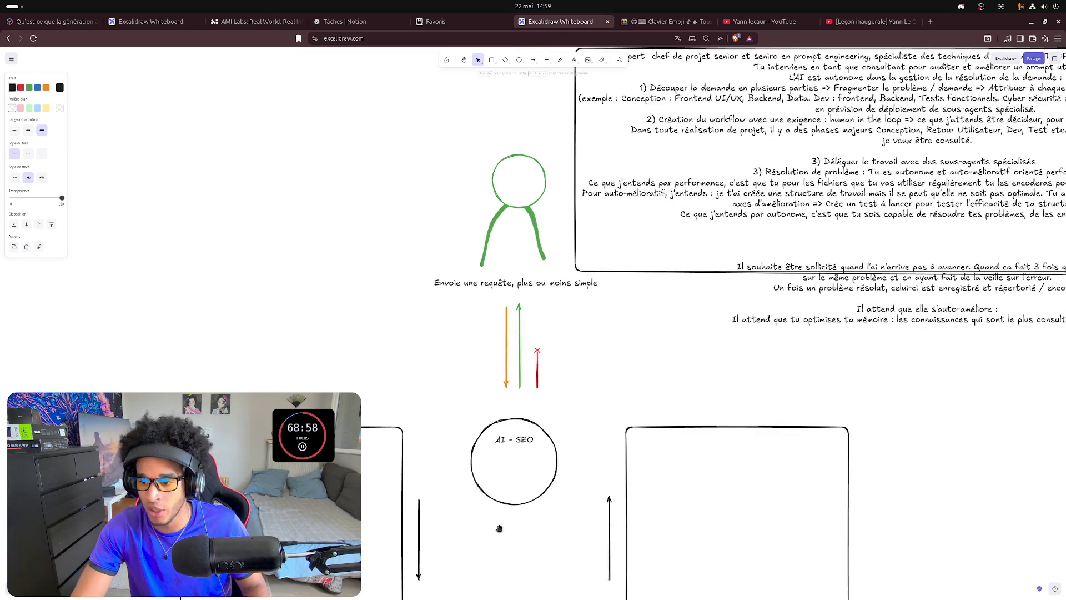
# Pan past the black circles to the red Raisonnement, User, Outils, Task and Mémoire circles.
pyautogui.moveTo(499, 528); pyautogui.dragTo(630, 99)
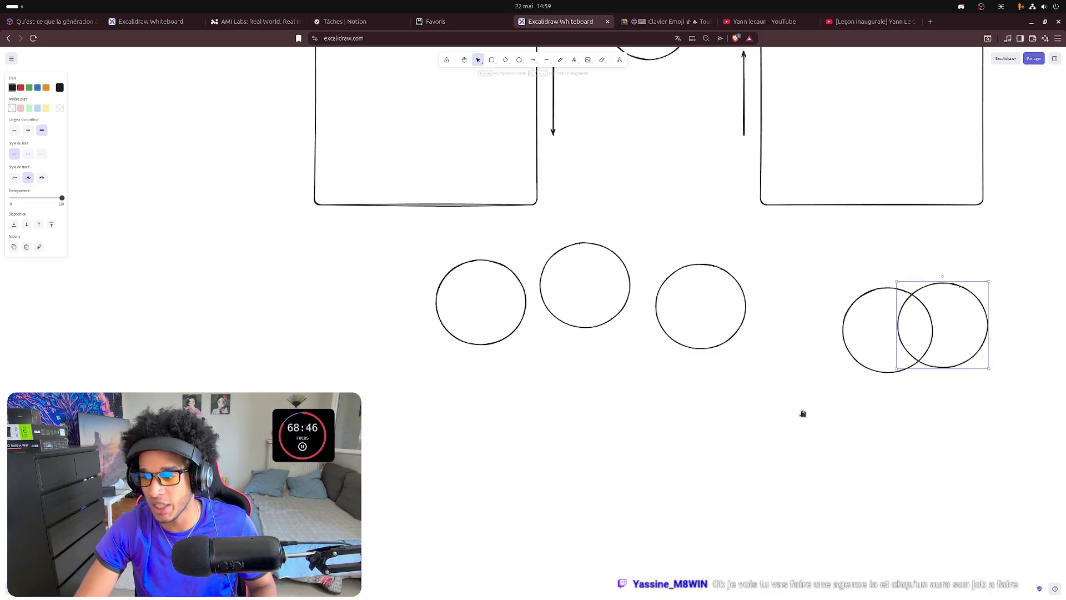
pyautogui.moveTo(802, 412); pyautogui.dragTo(373, 495)
pyautogui.moveTo(727, 285); pyautogui.dragTo(310, 363)
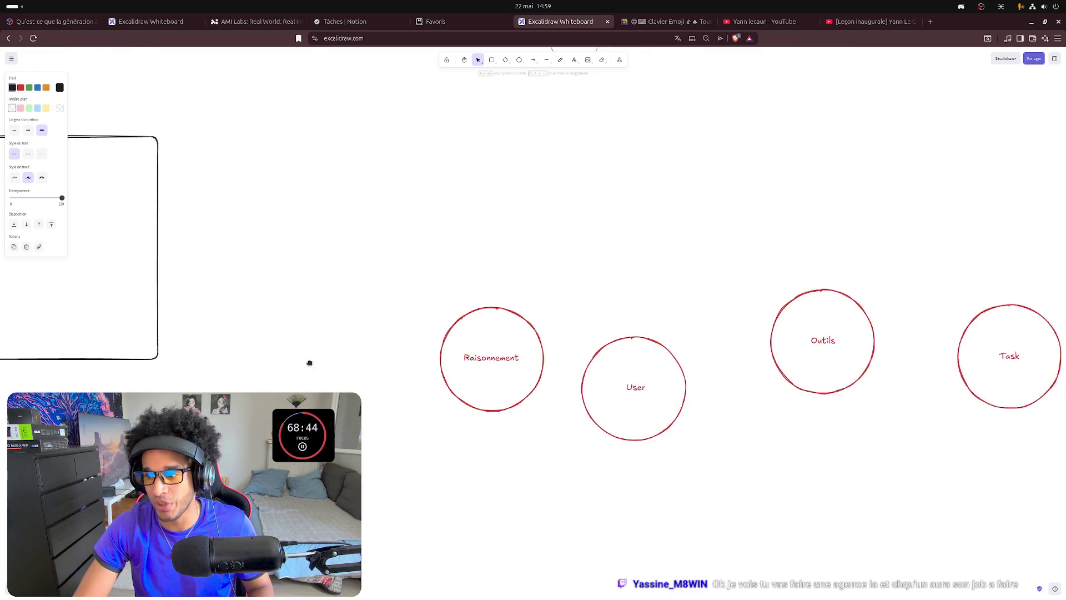
pyautogui.moveTo(752, 208)
pyautogui.mouseDown()
pyautogui.moveTo(358, 243)
pyautogui.moveTo(524, 188)
pyautogui.moveTo(297, 339)
pyautogui.mouseUp()
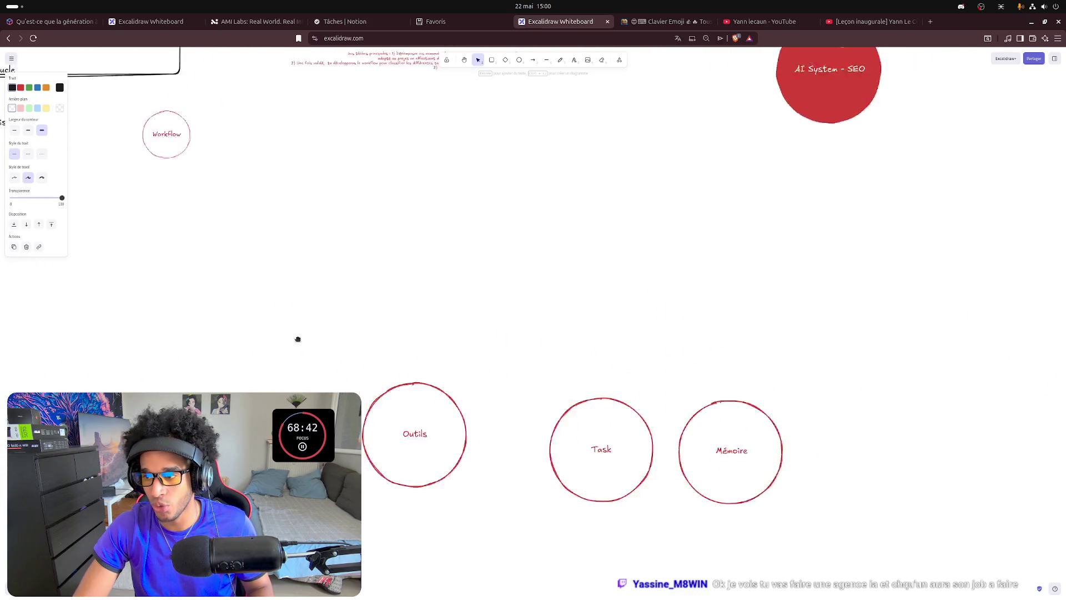
# Pan over the AI System - SEO area to reveal the /Boot diagram and /Memory cluster.
pyautogui.moveTo(864, 179); pyautogui.dragTo(605, 303)
pyautogui.moveTo(810, 144)
pyautogui.mouseDown()
pyautogui.moveTo(695, 338)
pyautogui.moveTo(1010, 114)
pyautogui.mouseUp()
pyautogui.scroll(-3, 1010, 113)
pyautogui.hscroll(-2, 1010, 115)
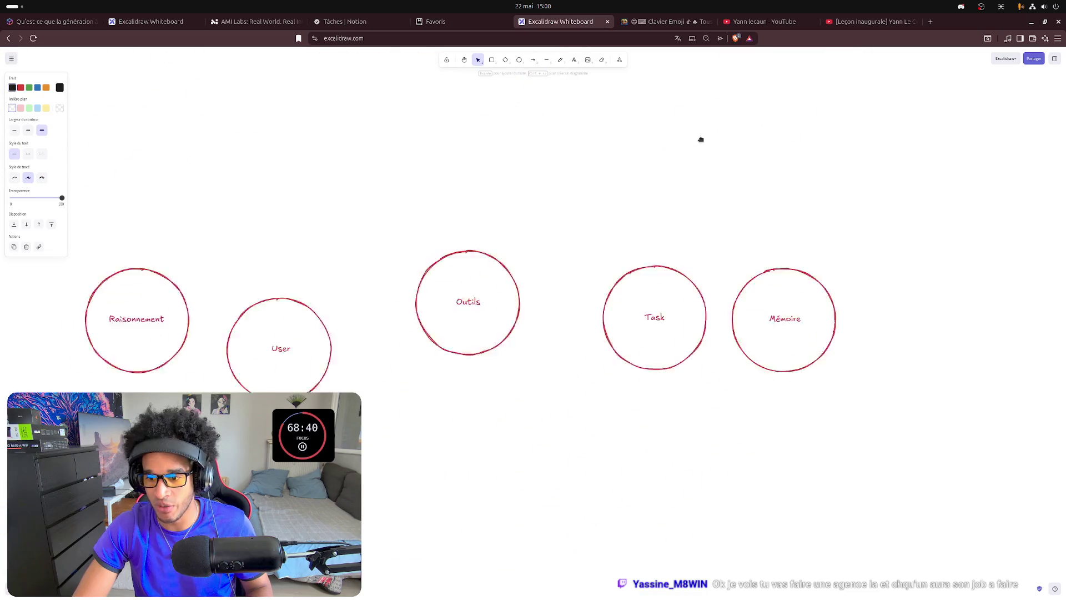
pyautogui.hscroll(-1, 700, 138)
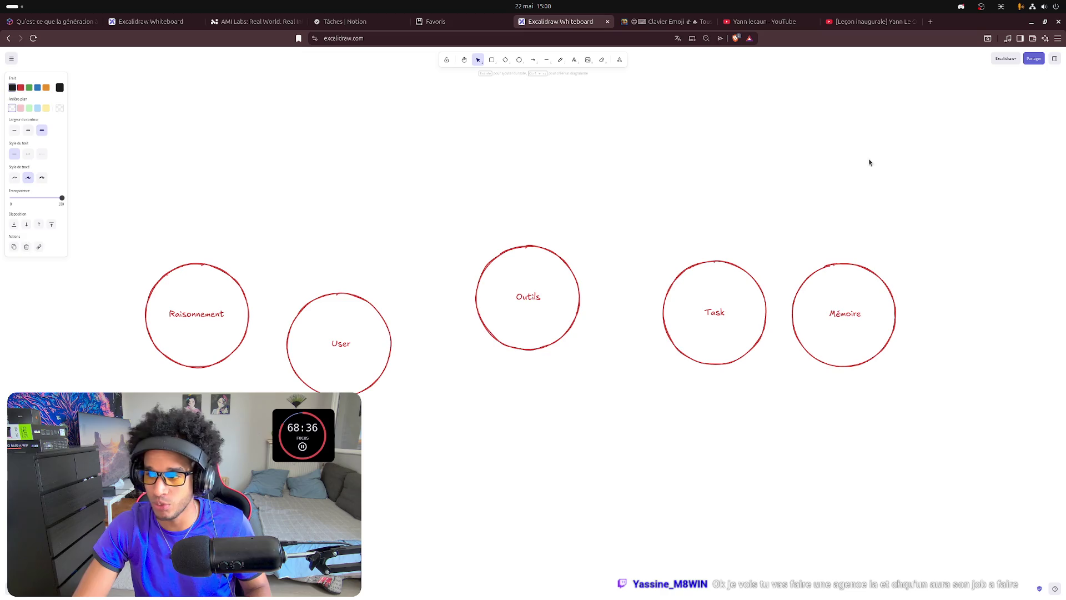
pyautogui.moveTo(870, 162); pyautogui.dragTo(716, 300)
pyautogui.scroll(3, 811, 167)
pyautogui.hscroll(2, 811, 168)
pyautogui.moveTo(811, 167)
pyautogui.mouseDown()
pyautogui.moveTo(719, 389)
pyautogui.moveTo(758, 377)
pyautogui.moveTo(772, 397)
pyautogui.mouseUp()
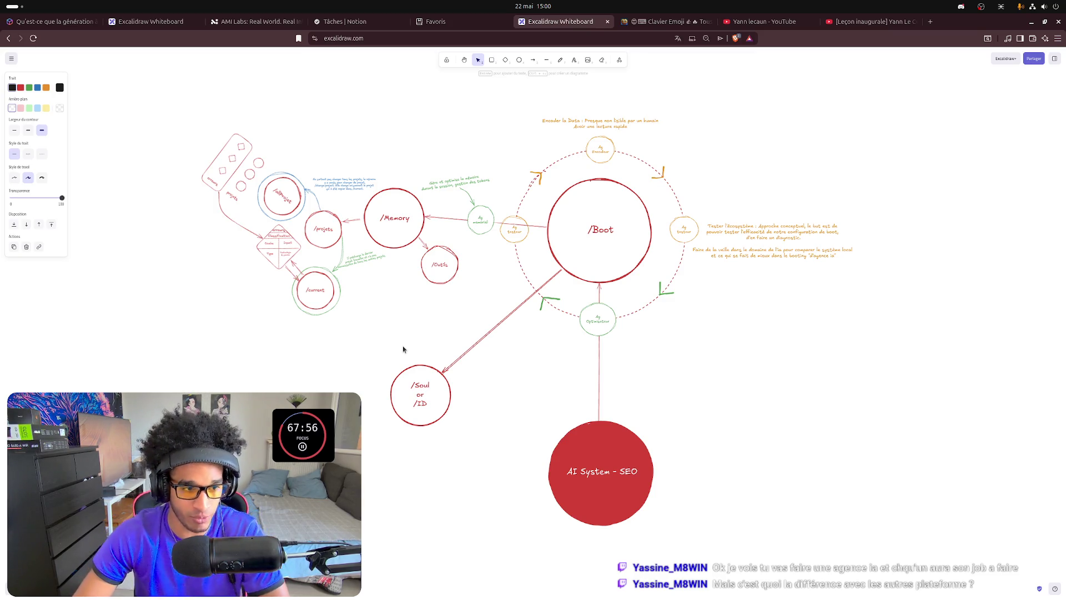
# Clear the selection and nudge the /Boot diagram view slightly right.
pyautogui.click(441, 321)
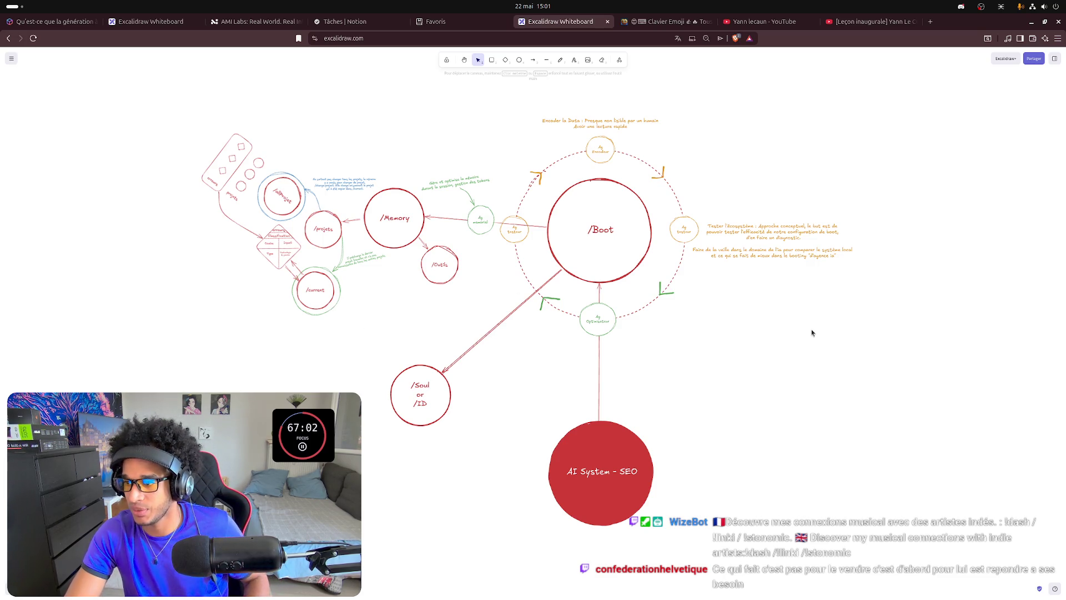
pyautogui.moveTo(780, 320); pyautogui.dragTo(824, 307)
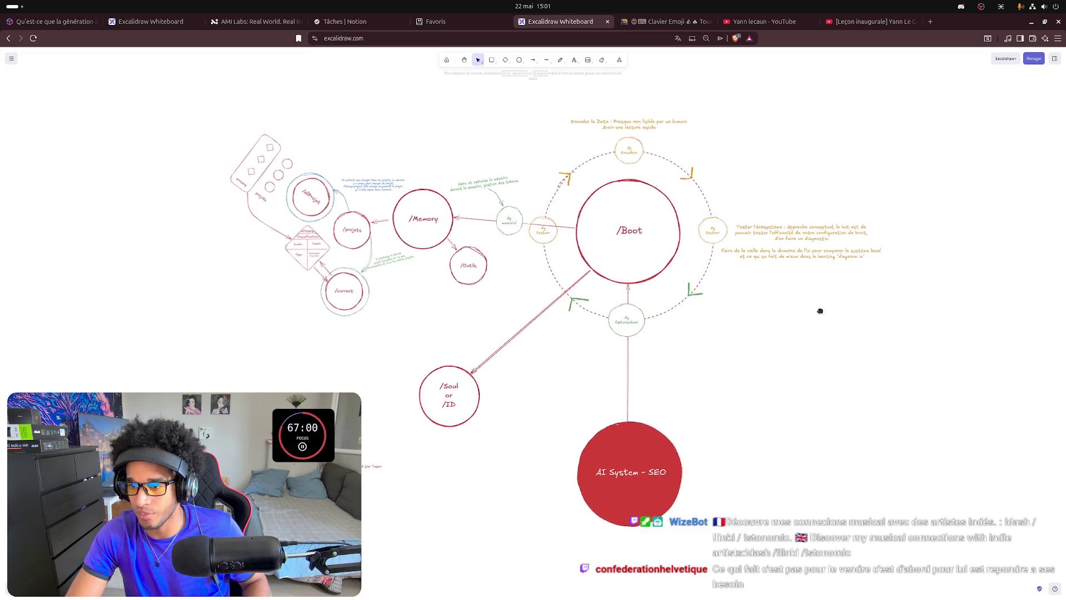
pyautogui.scroll(5, 210, 295)
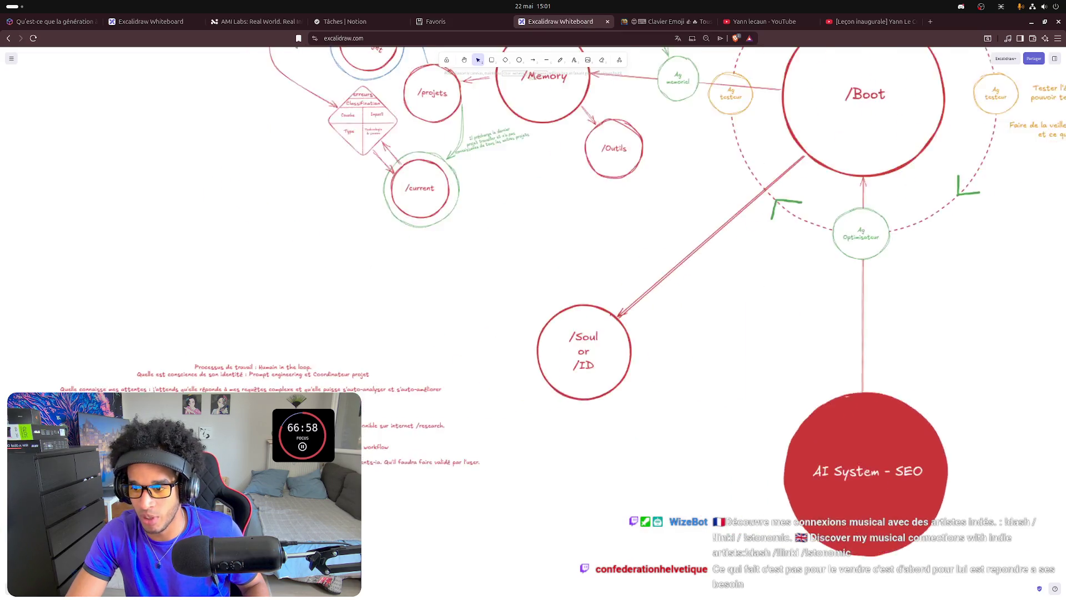
pyautogui.hscroll(-2, 773, 333)
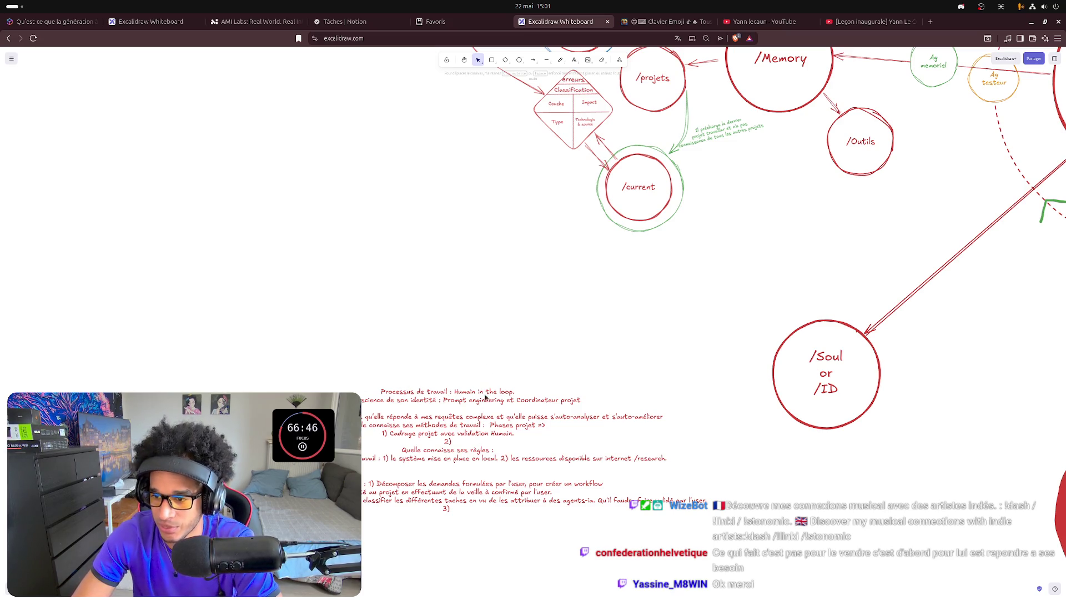
# Edit phase lines 1) and 2) of the red prompt text, removing 'de projet', a trailing period and a stray 'et'.
pyautogui.doubleClick(460, 440)
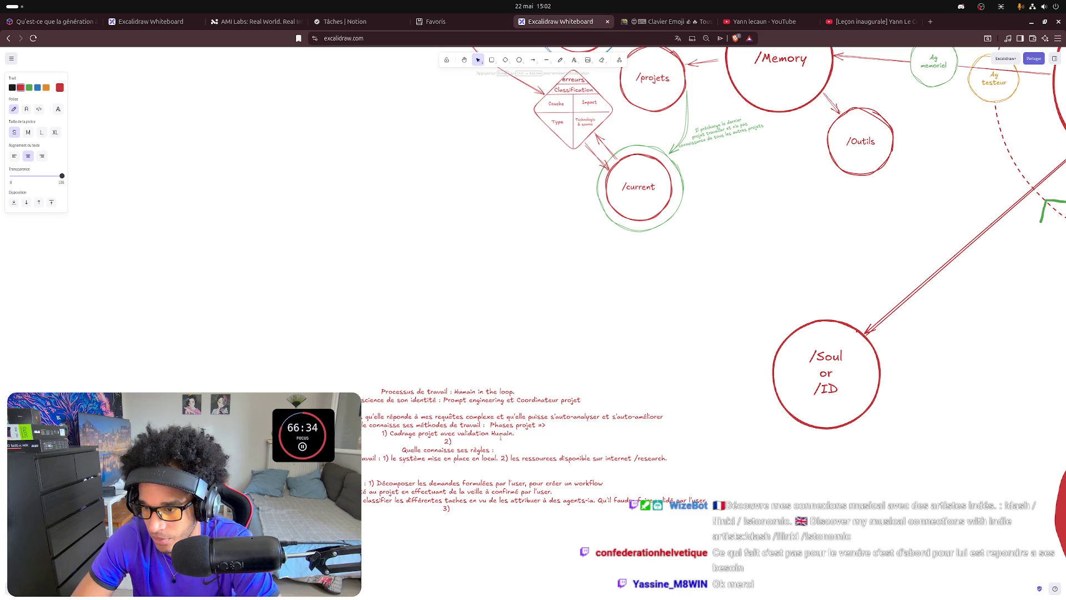
pyautogui.write('et')
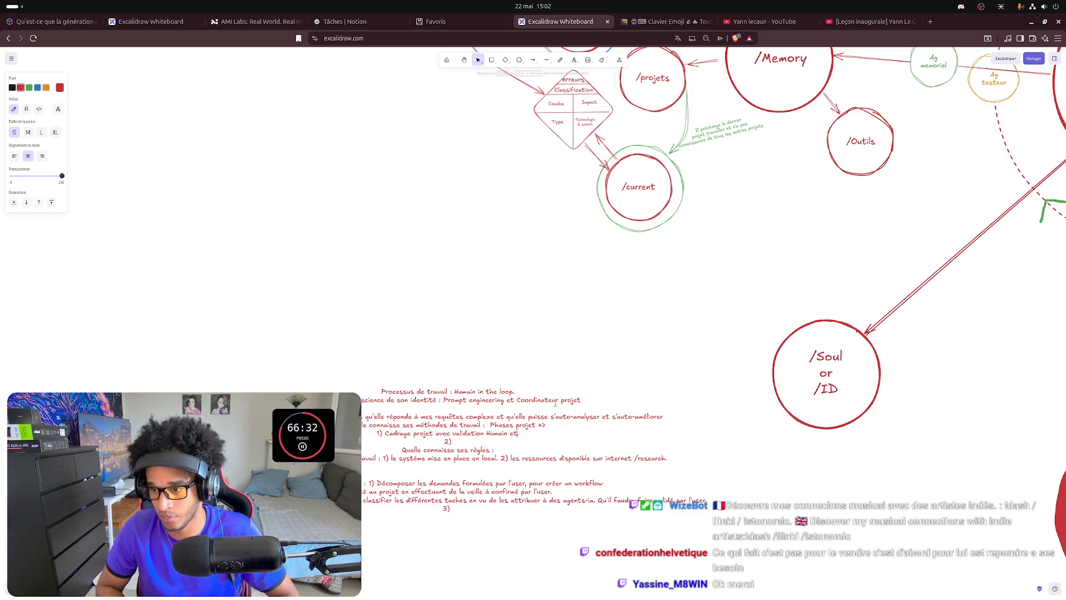
pyautogui.write(' qecherche internet.')
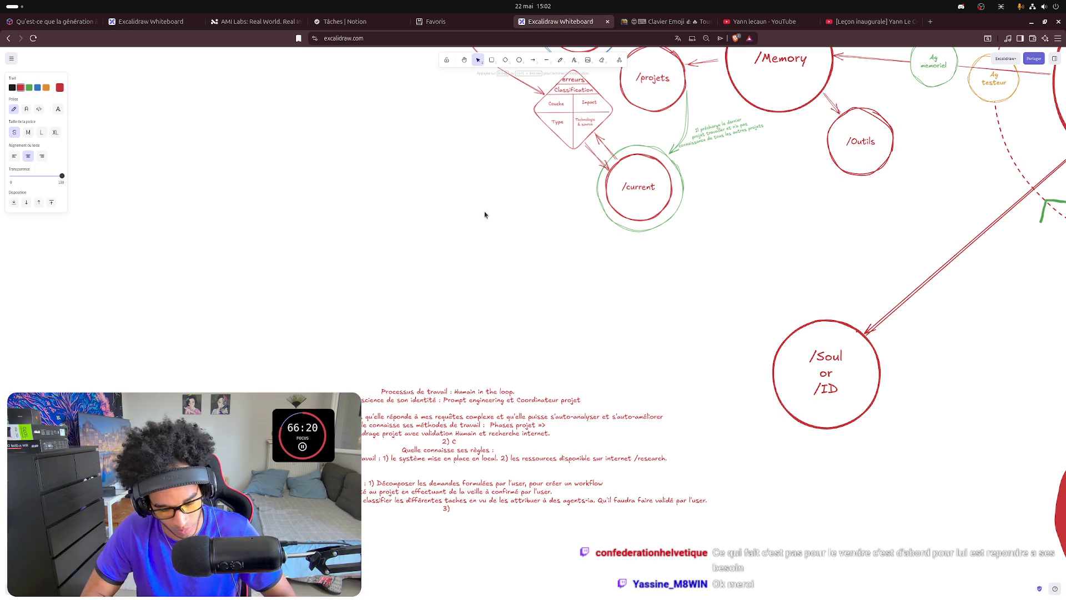
pyautogui.write('éat')
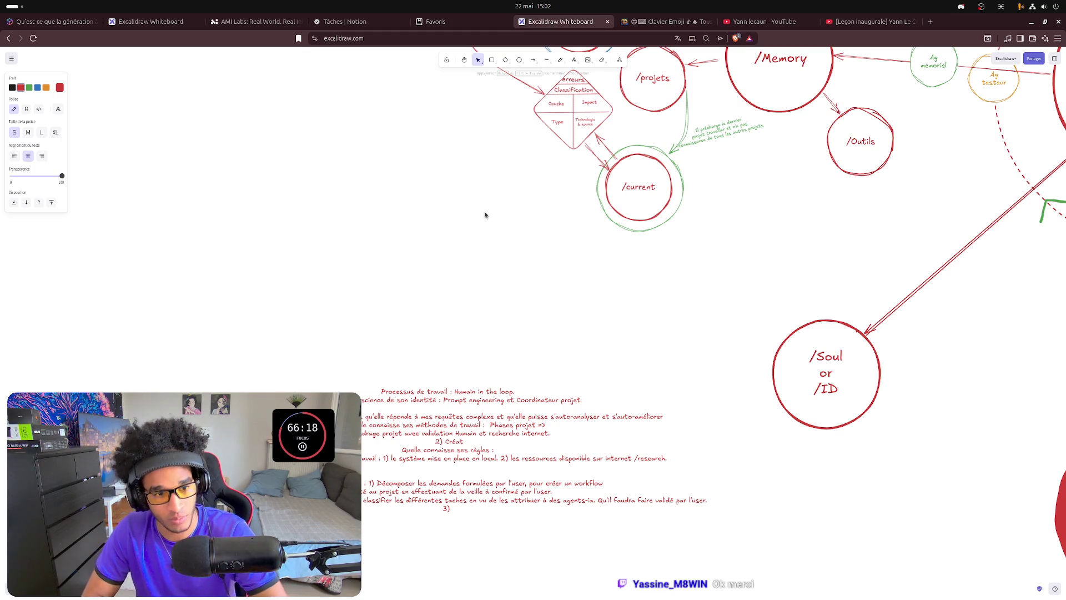
pyautogui.write('ion de projet')
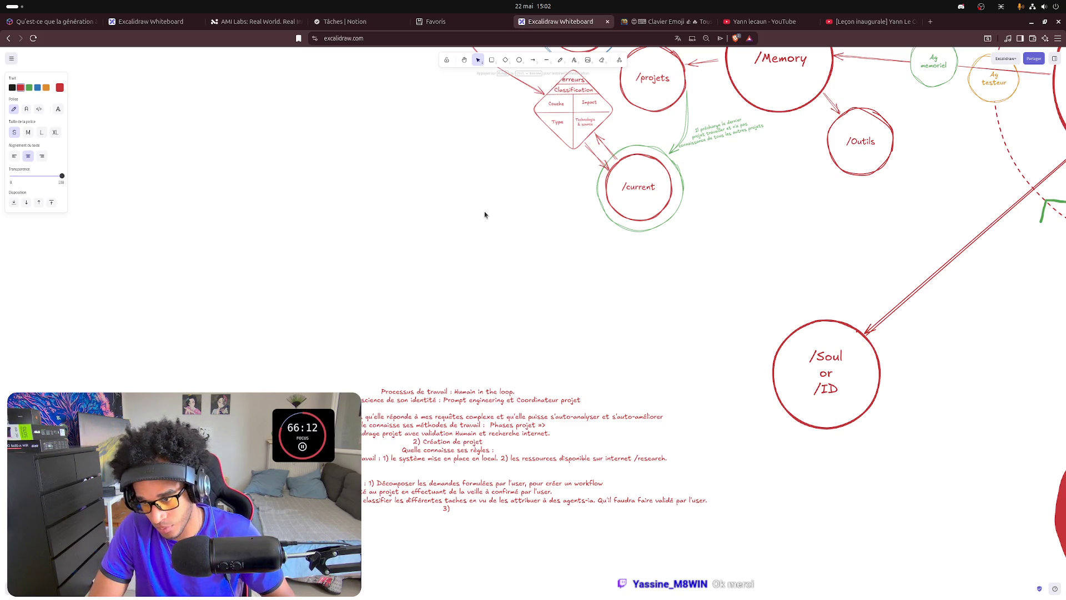
pyautogui.press('BackSpace')
pyautogui.press('BackSpace')
pyautogui.press('BackSpace')
pyautogui.press('BackSpace')
pyautogui.press('BackSpace')
pyautogui.press('BackSpace')
pyautogui.press('BackSpace')
pyautogui.press('BackSpace')
pyautogui.write("'u")
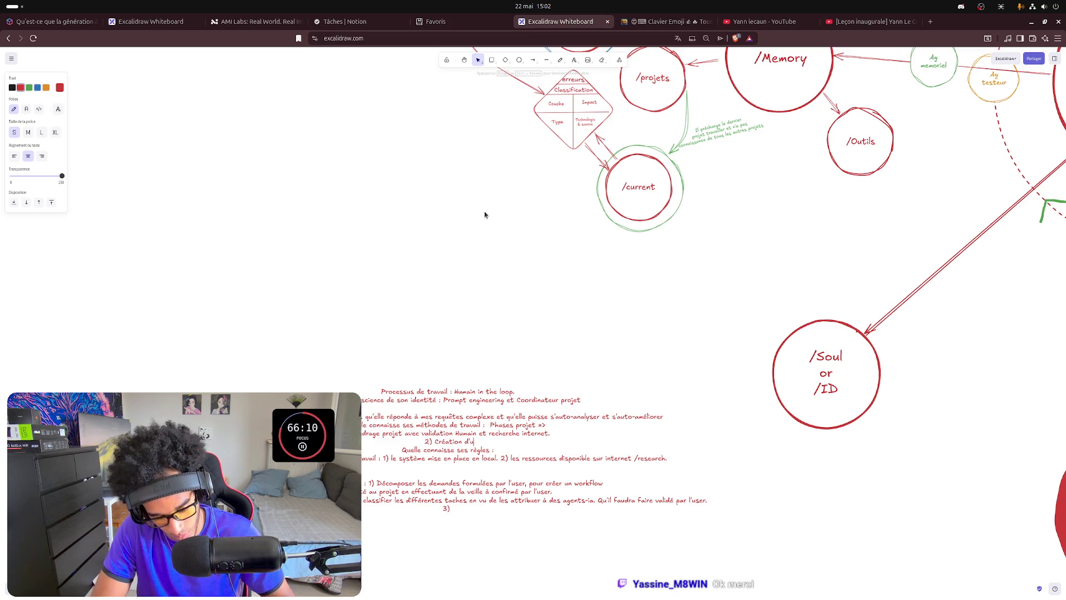
pyautogui.write('n workfl')
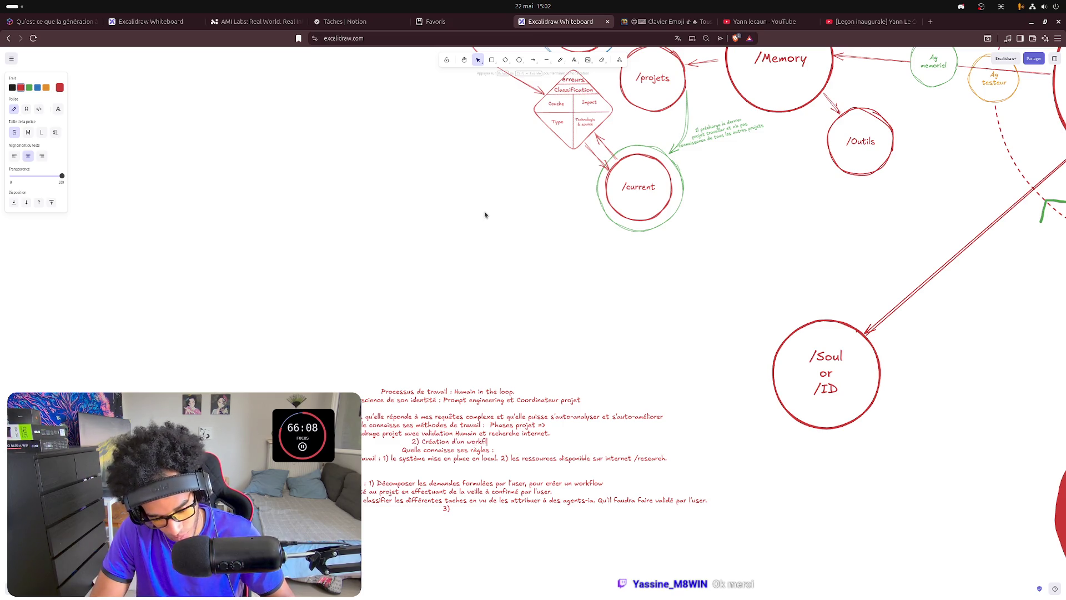
pyautogui.write('ow')
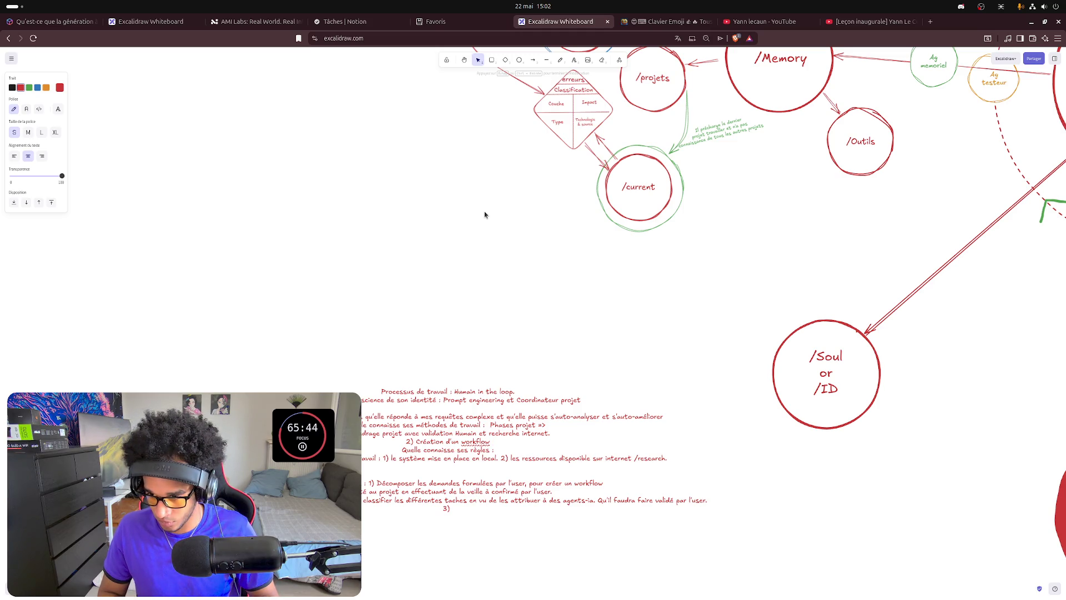
pyautogui.press('BackSpace')
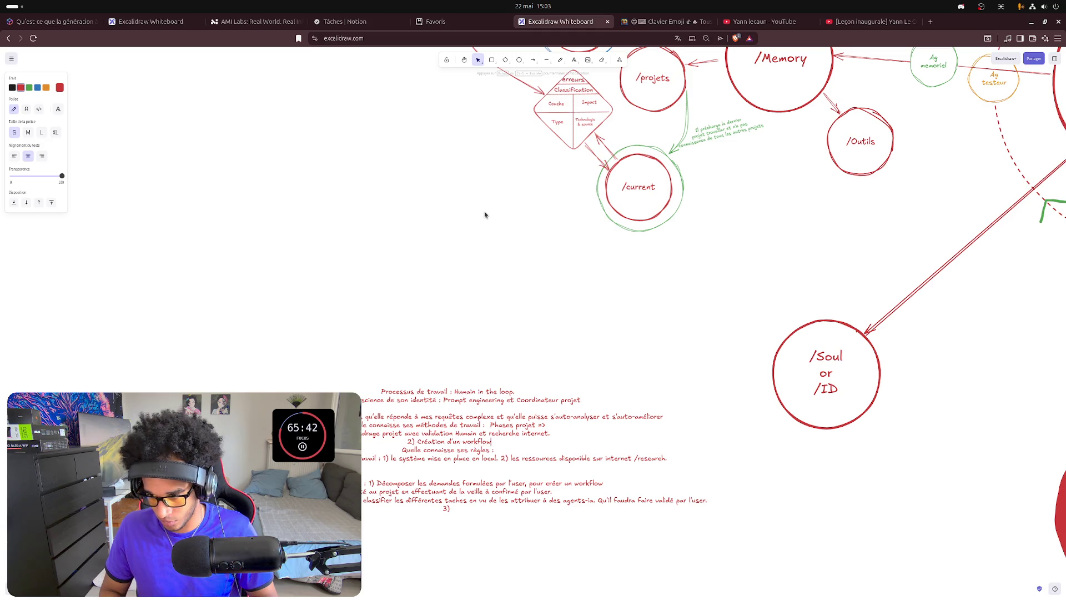
pyautogui.write(' avec valid')
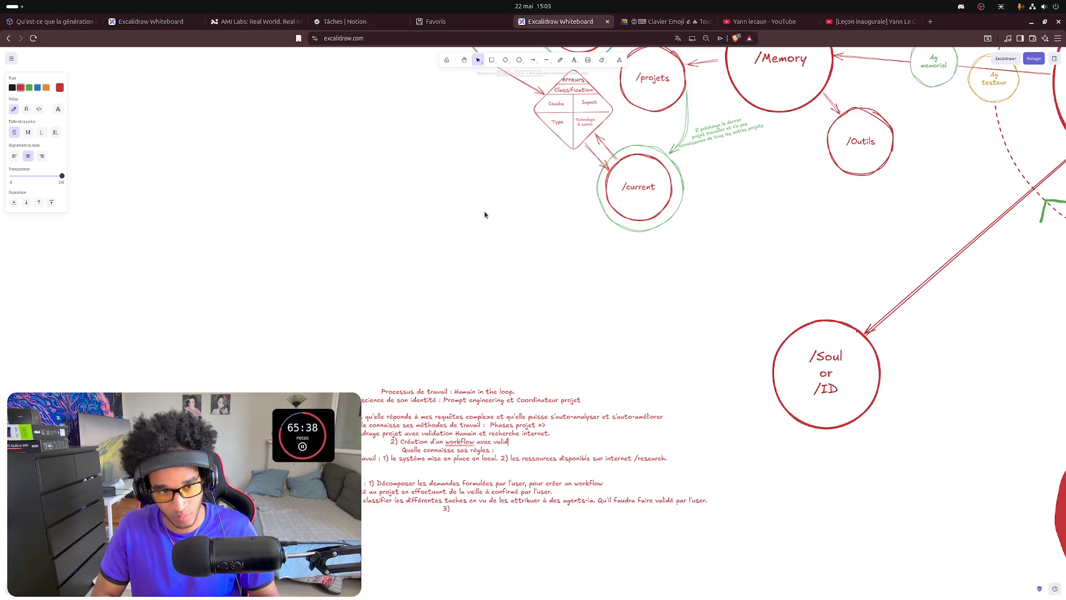
pyautogui.write('ation')
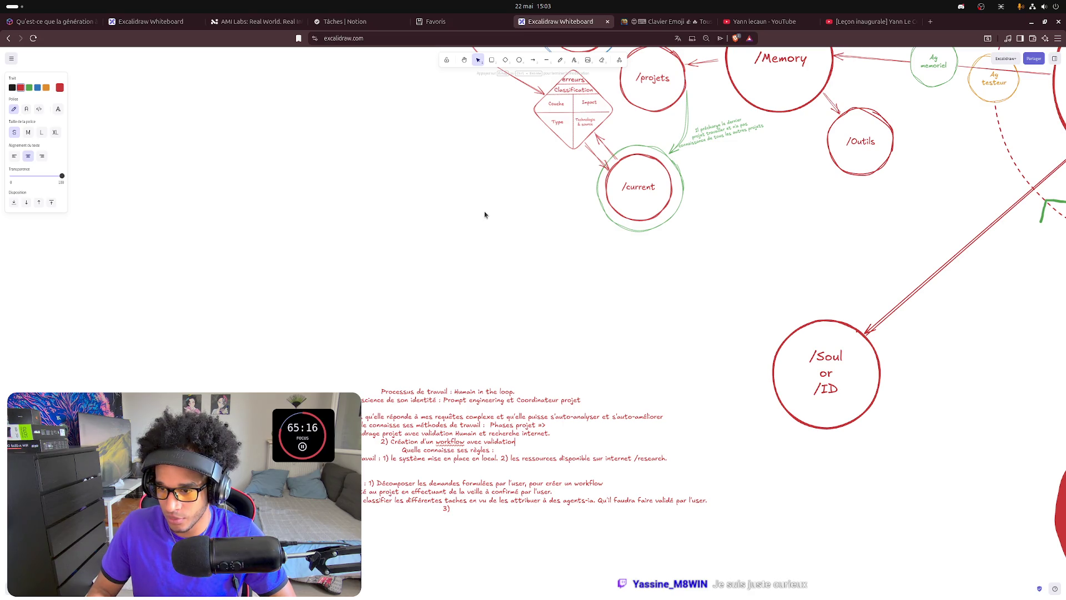
pyautogui.write('humain.')
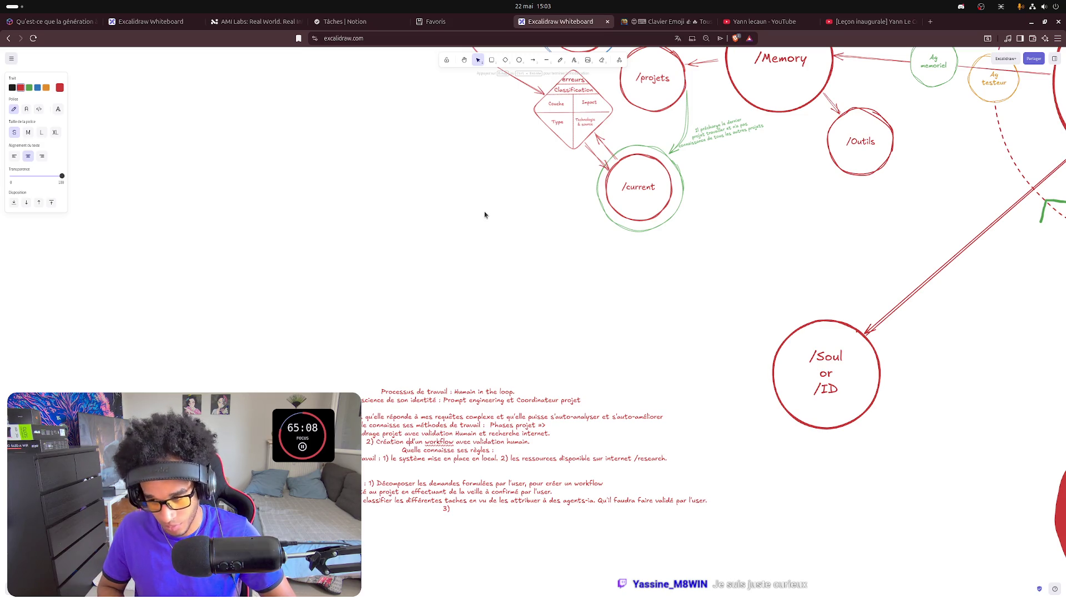
pyautogui.write(' et')
pyautogui.press('BackSpace')
pyautogui.press('BackSpace')
pyautogui.press('BackSpace')
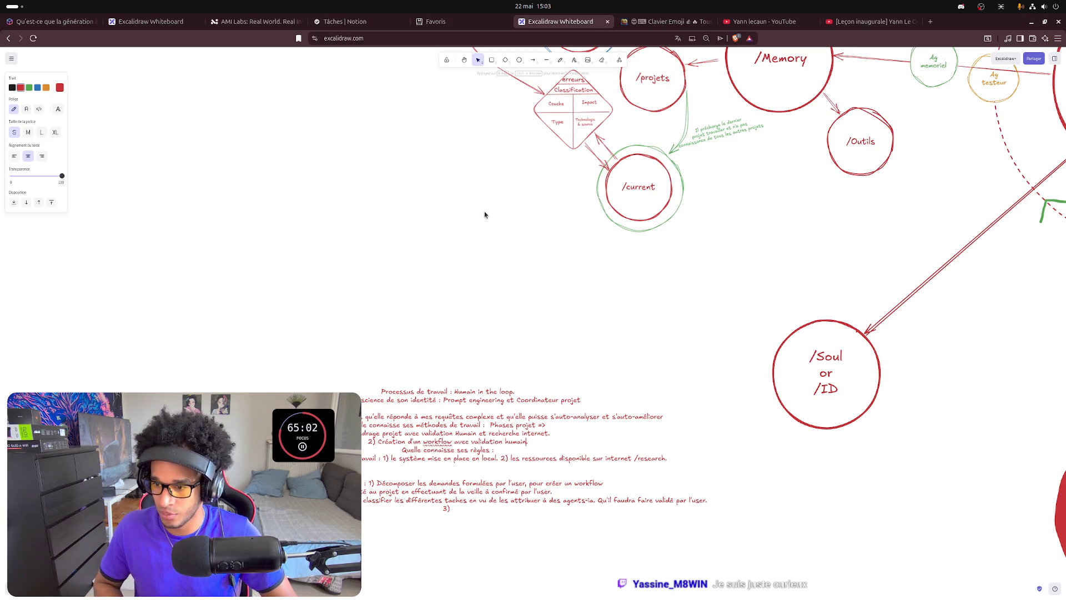
pyautogui.write('pour')
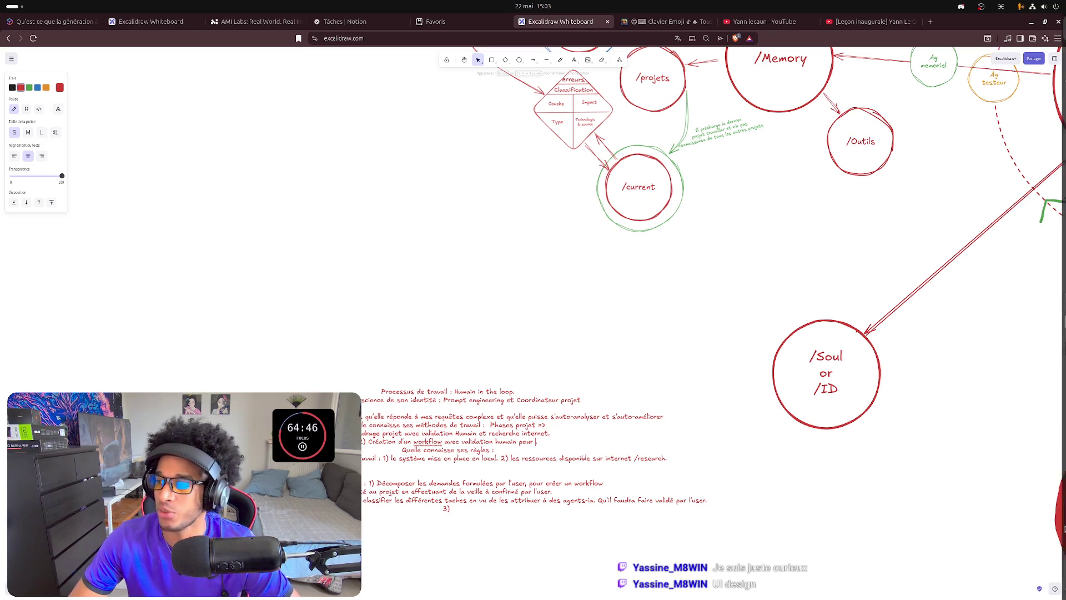
# Run the dev server in the VS Code terminal and show the localhost:3000 landing page in the preview.
pyautogui.click(1053, 109)
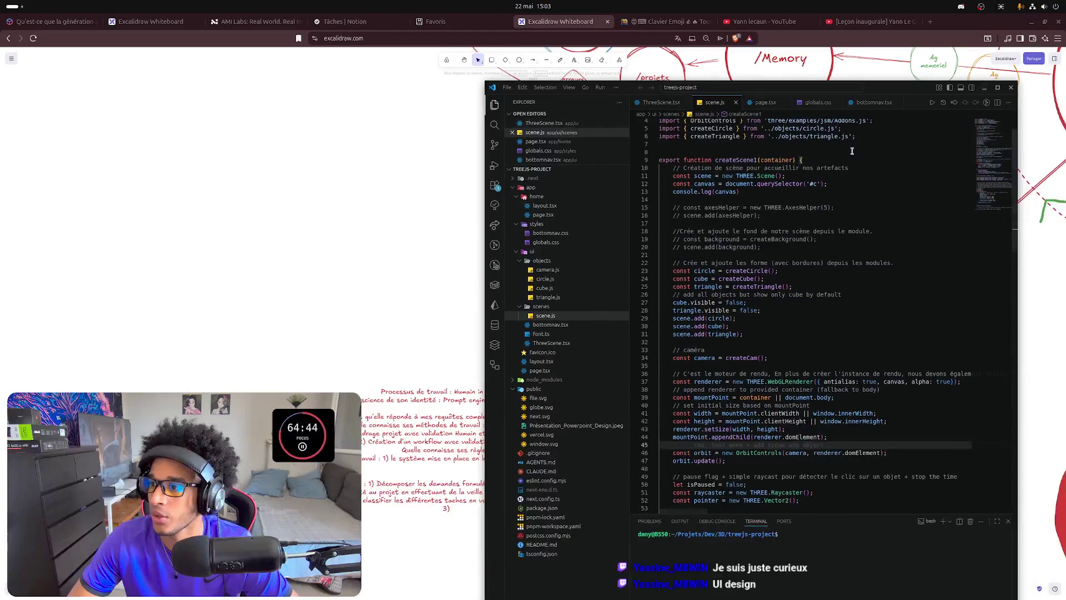
pyautogui.click(806, 568)
pyautogui.write('pnpm run dev')
pyautogui.press('Return')
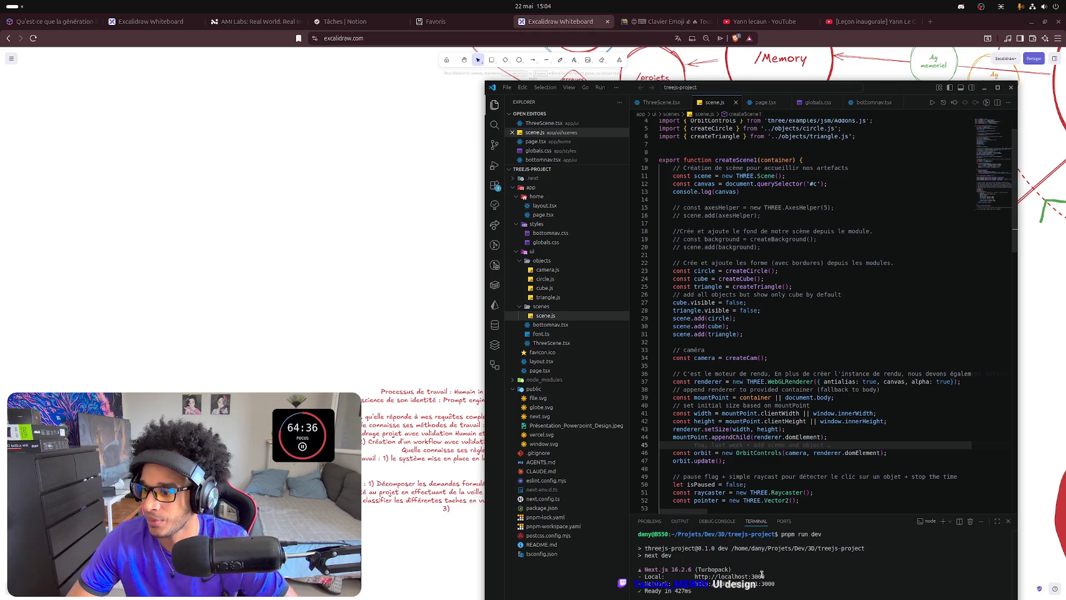
pyautogui.click(997, 86)
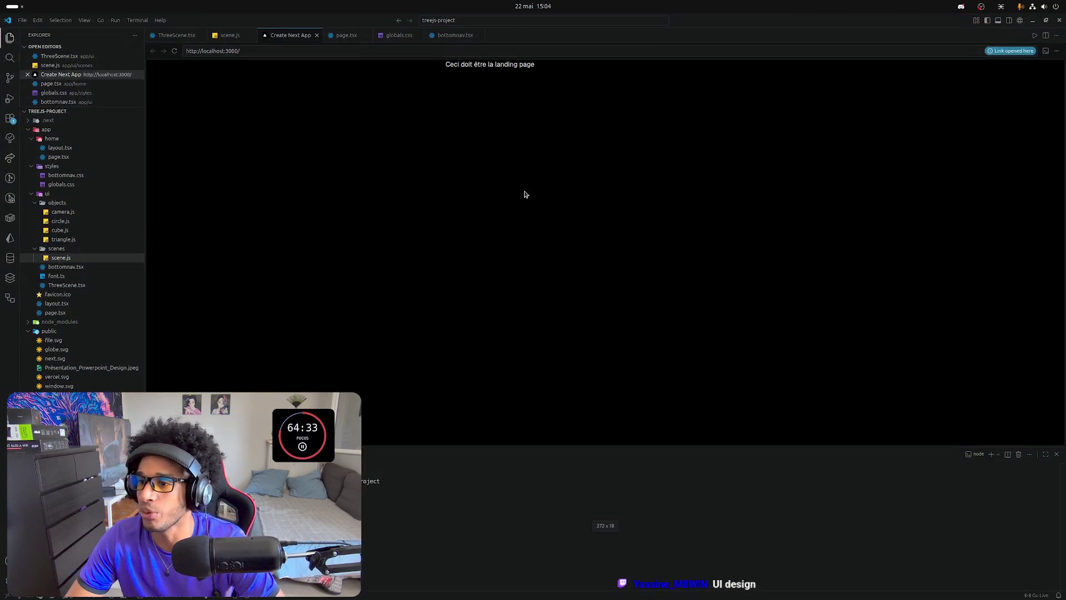
pyautogui.doubleClick(534, 446)
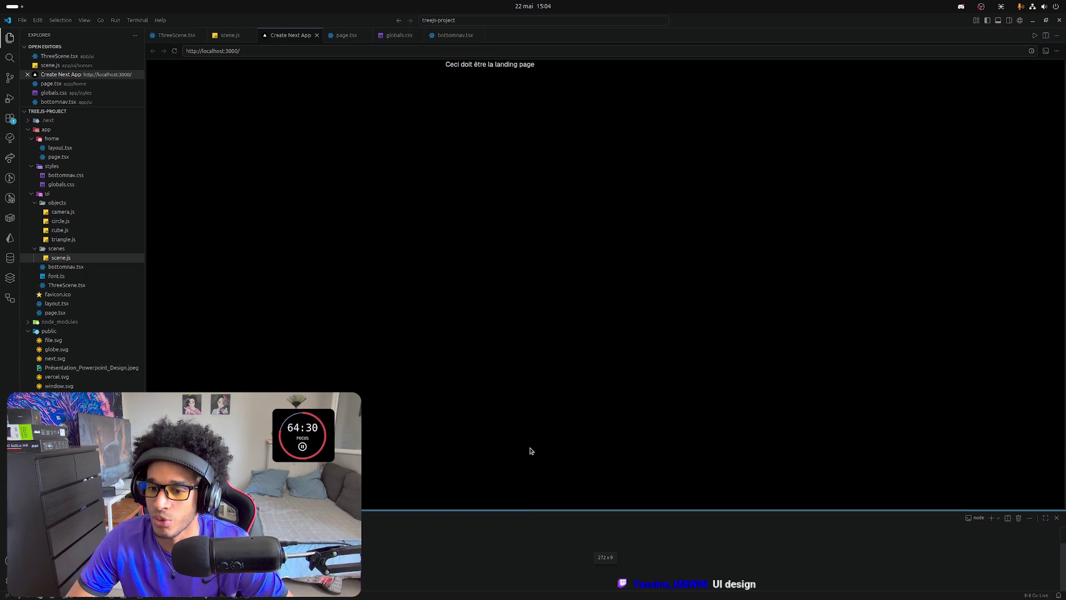
pyautogui.click(326, 50)
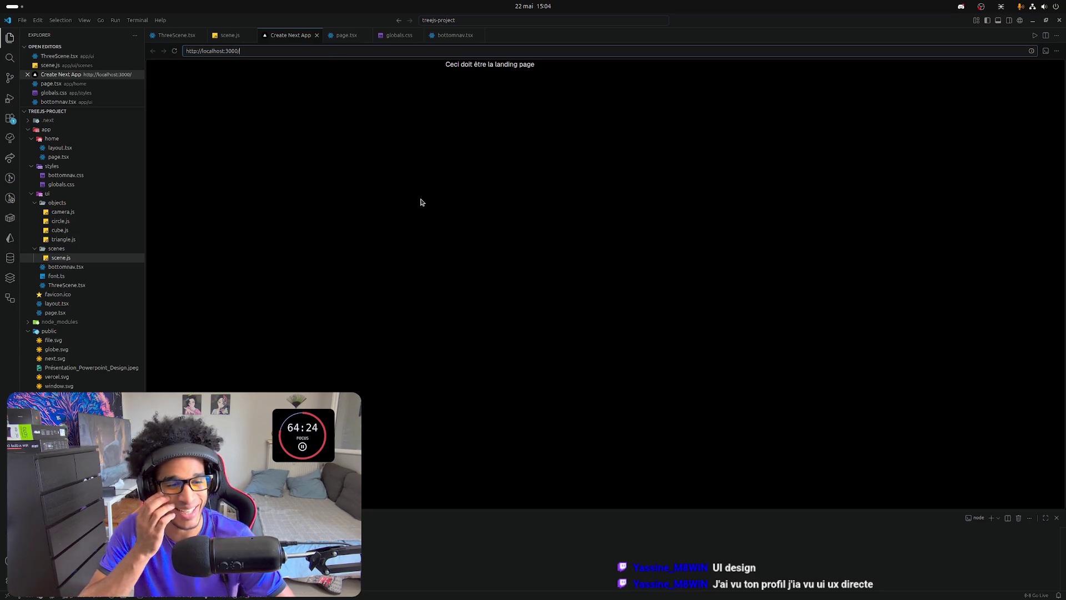
pyautogui.write('home')
# Load the home page, try the cube, pyramid and sphere shapes, then return to the Excalidraw whiteboard.
pyautogui.press('Return')
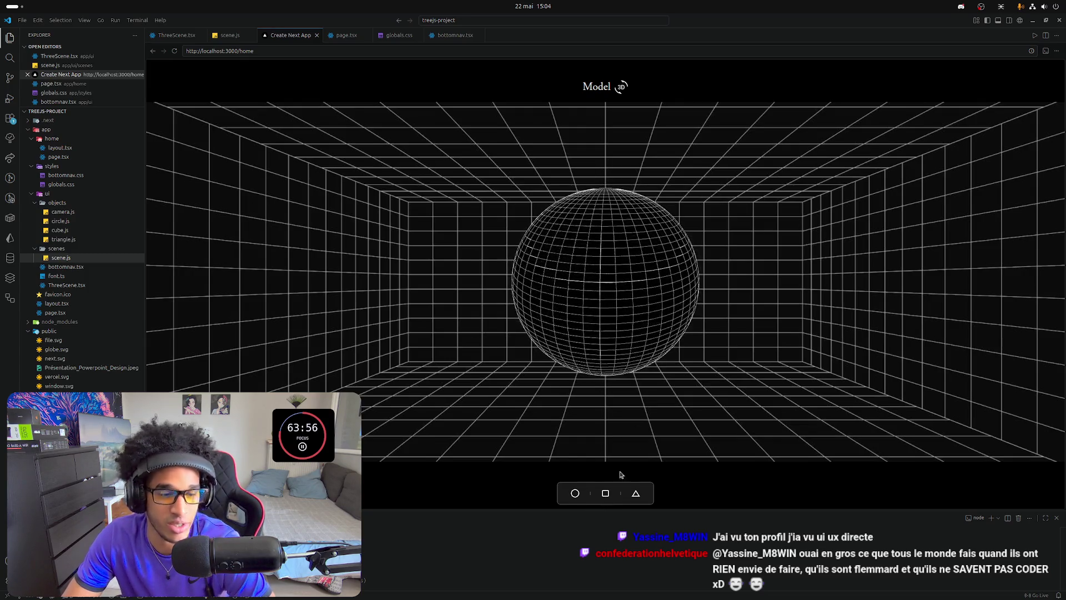
pyautogui.click(605, 493)
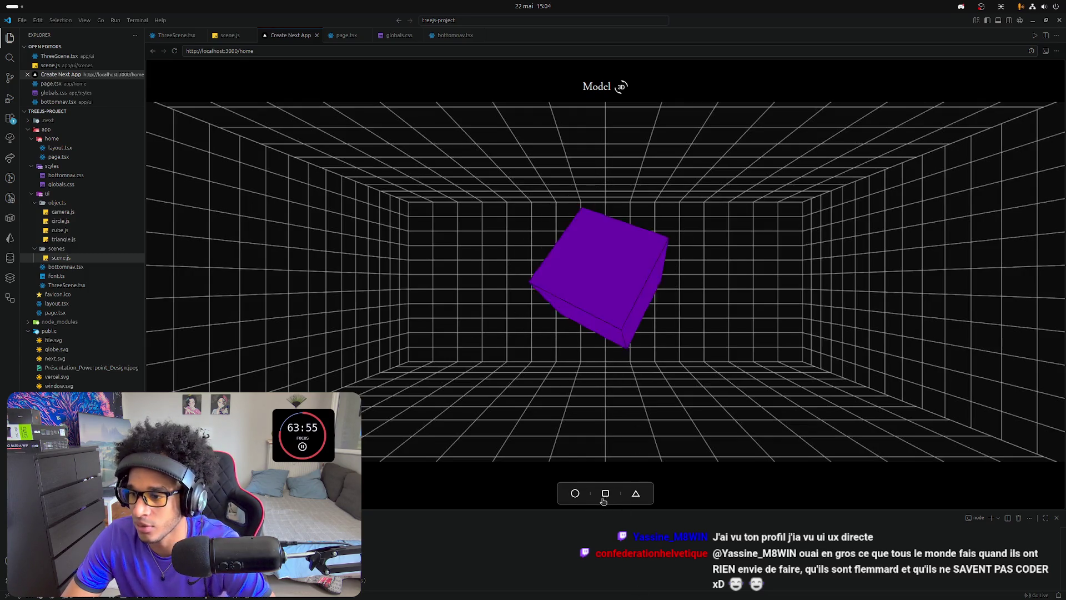
pyautogui.click(636, 492)
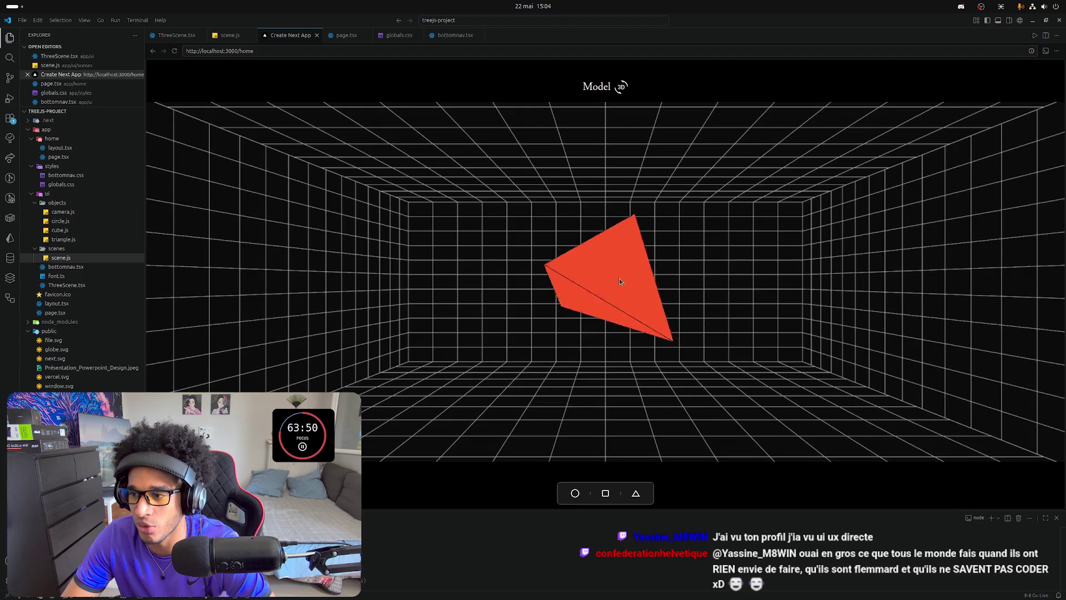
pyautogui.click(575, 493)
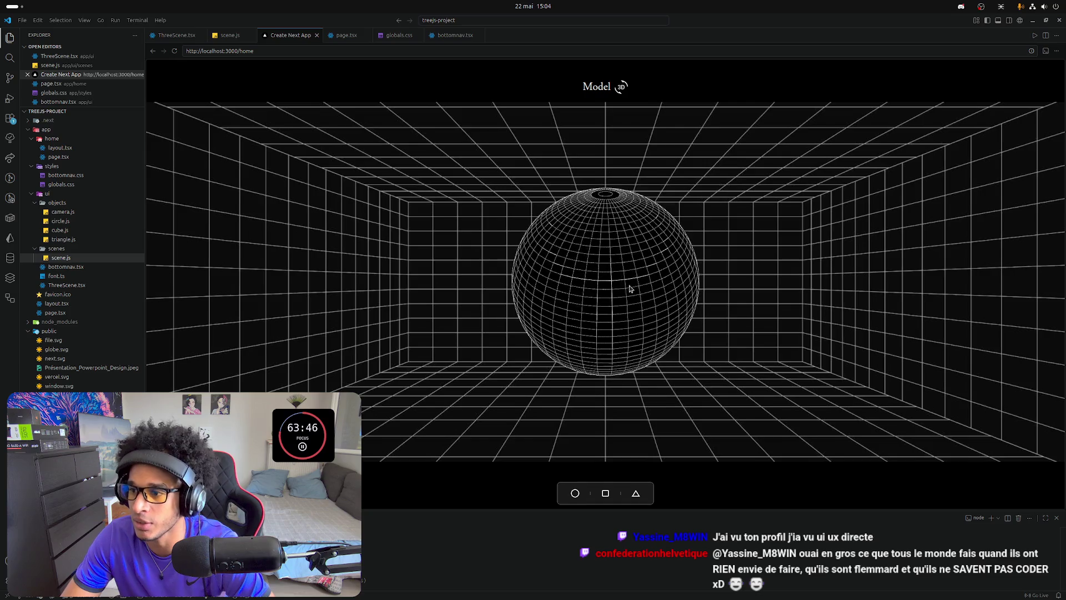
pyautogui.click(1063, 20)
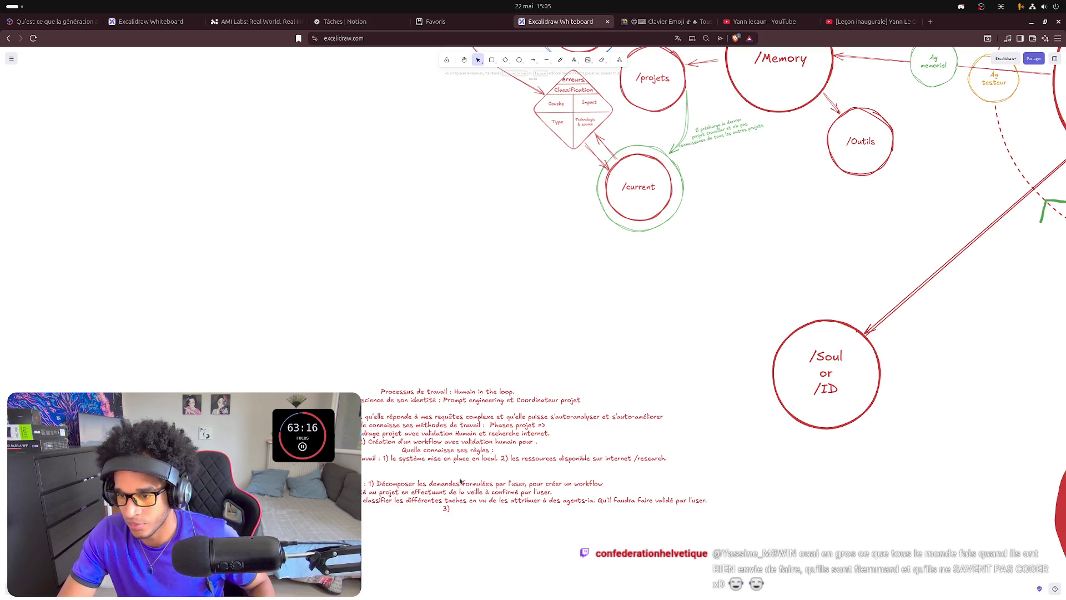
pyautogui.scroll(10, 459, 481)
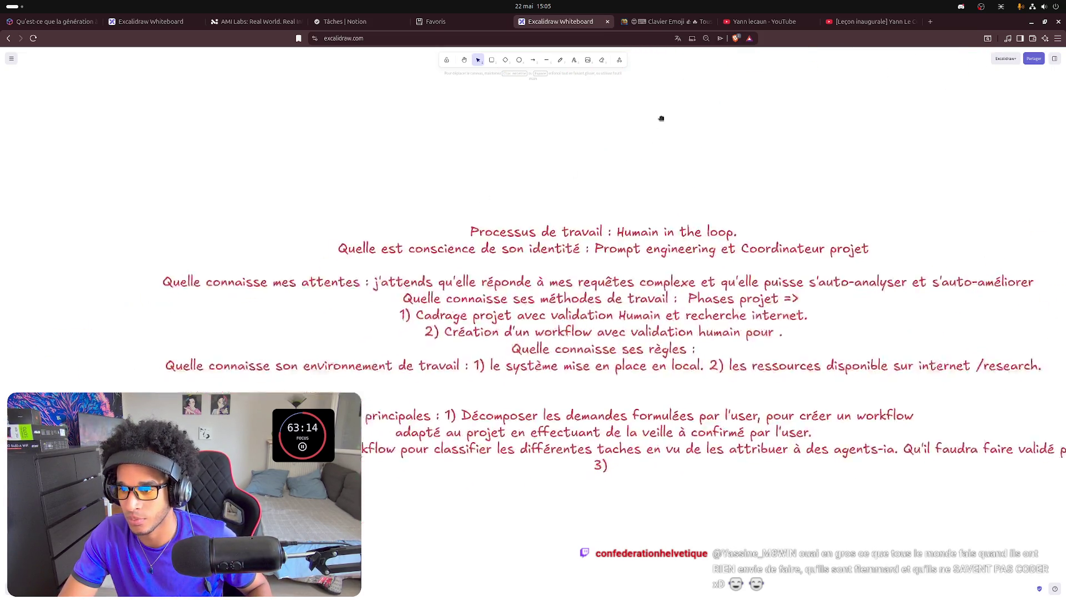
pyautogui.hscroll(1, 486, 251)
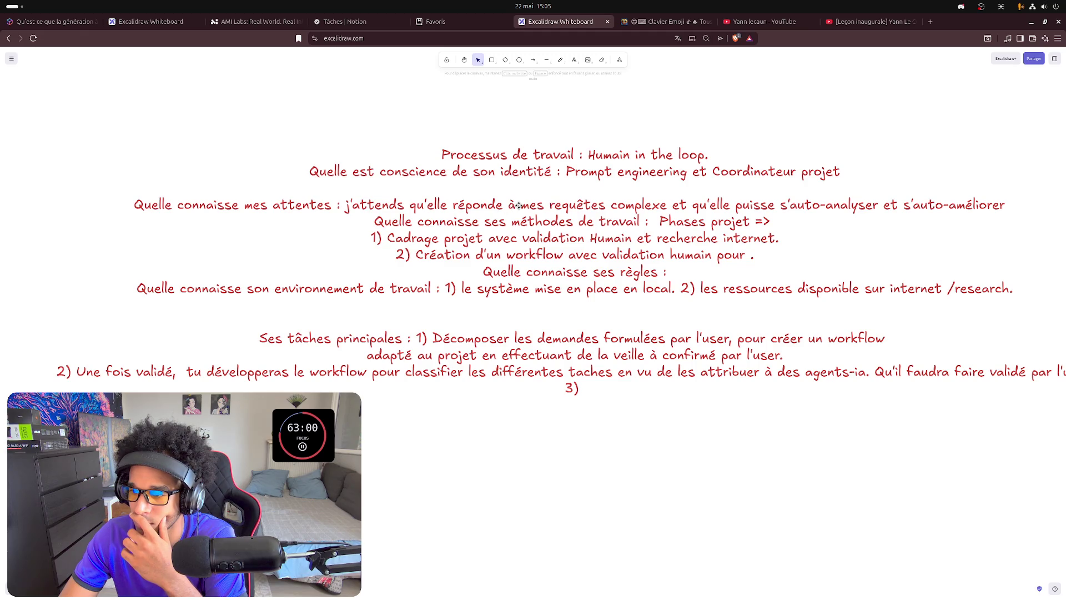
# Correct the expectations line to 'qu'elle répond à mes requêtes complexes'.
pyautogui.click(496, 206)
pyautogui.tripleClick(497, 205)
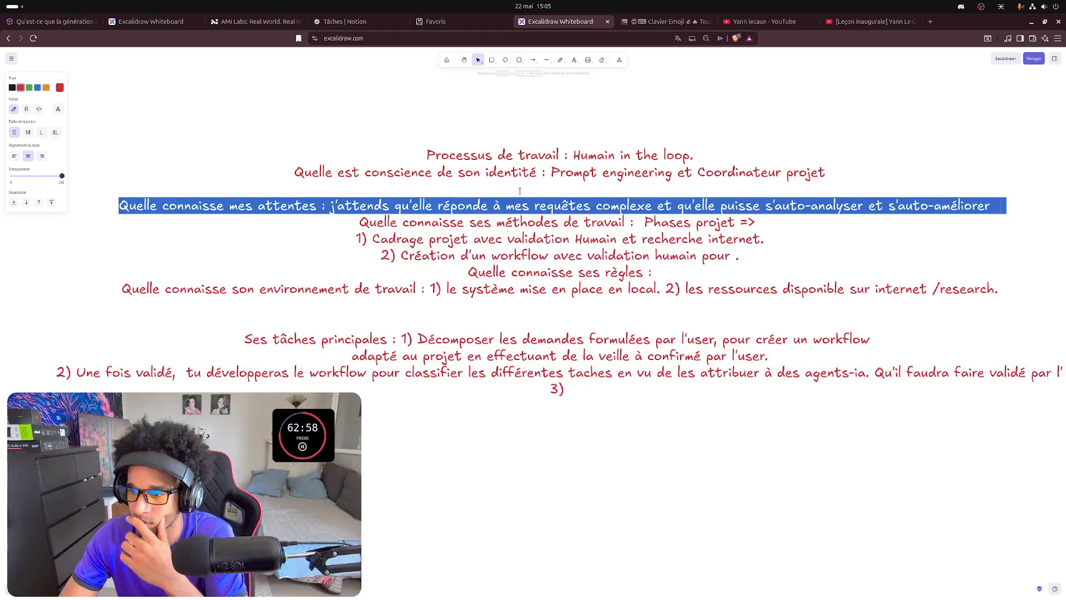
pyautogui.click(492, 206)
pyautogui.press('BackSpace')
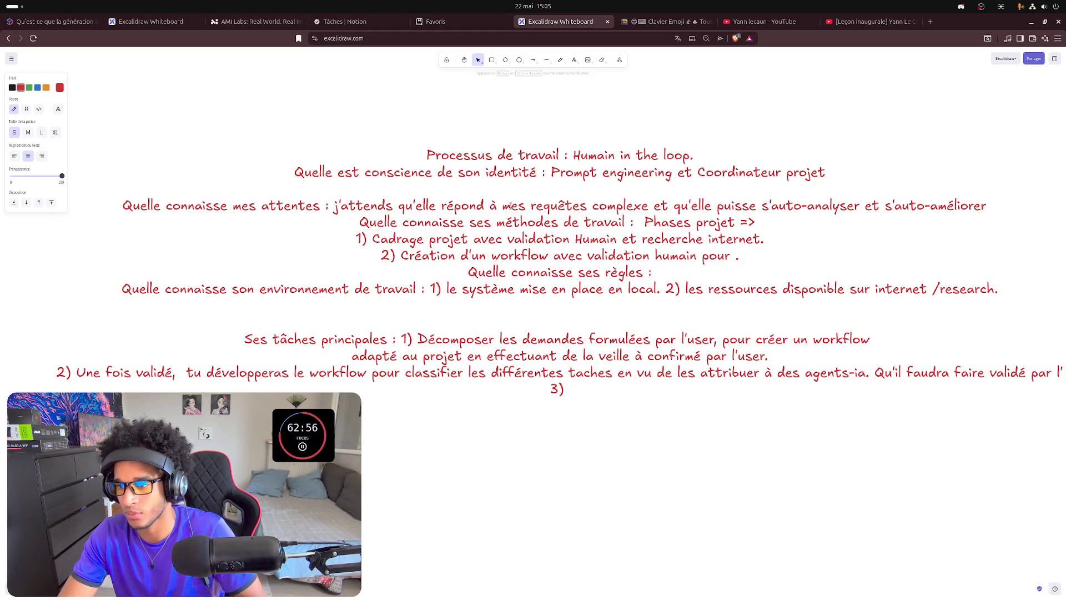
pyautogui.click(648, 205)
pyautogui.write('s')
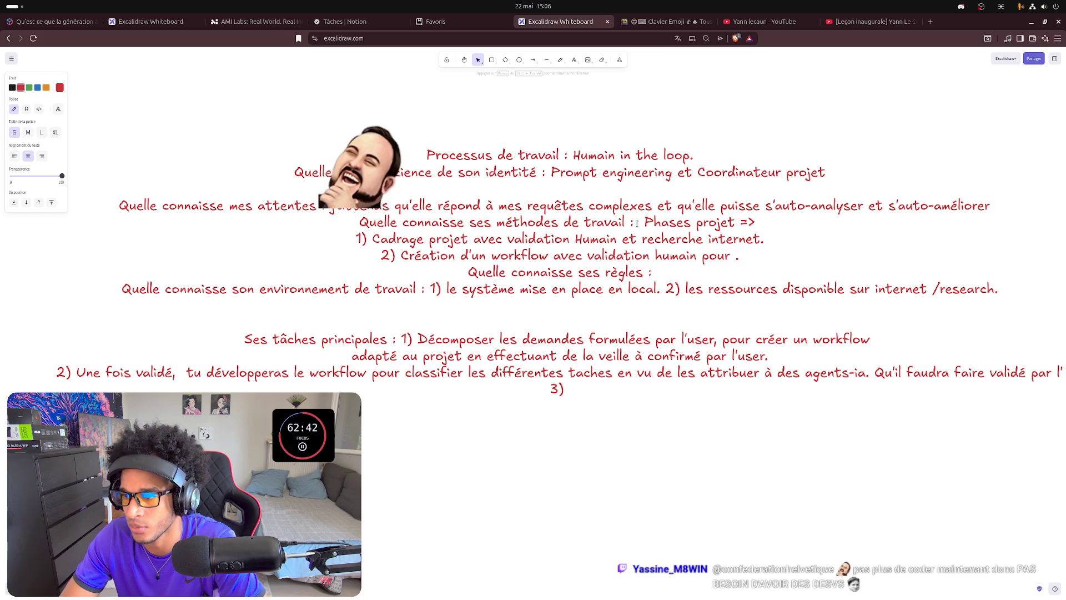
# Put 'Phases projet =>' on its own line and join phases 1) and 2) onto it.
pyautogui.click(639, 222)
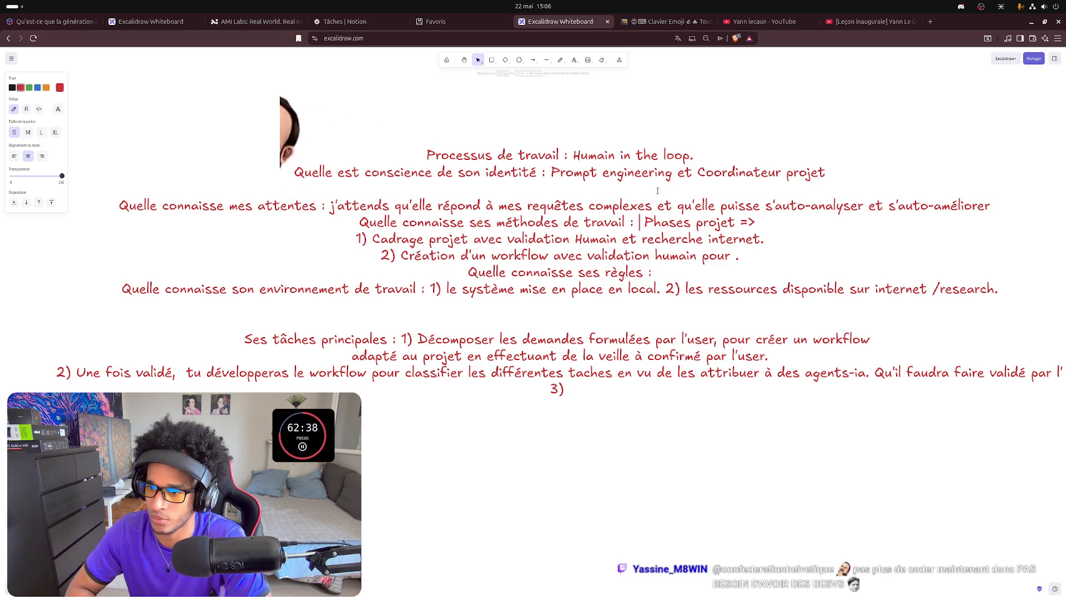
pyautogui.press('Return')
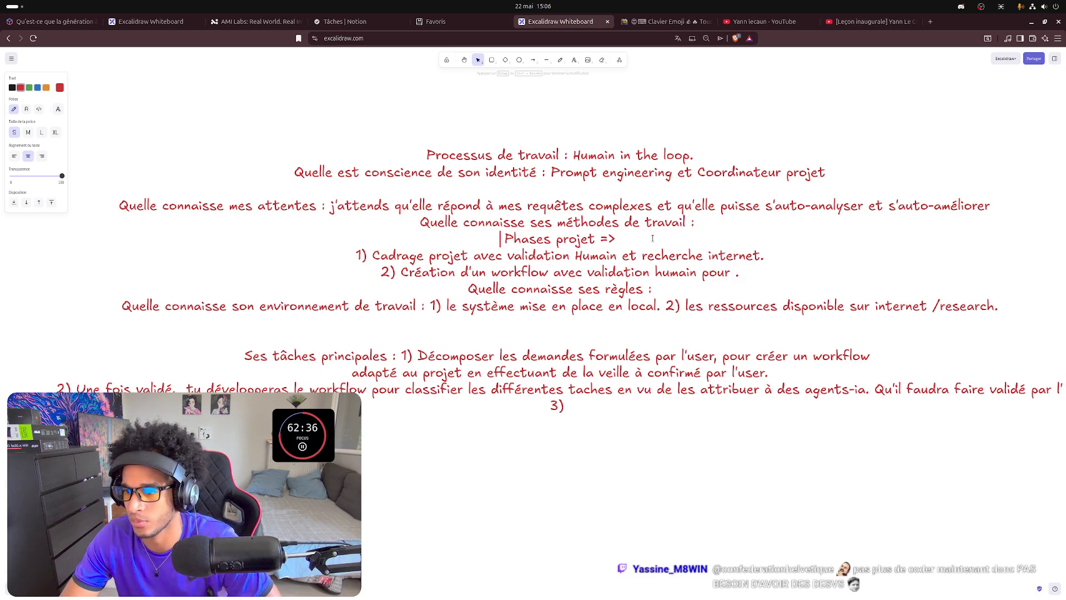
pyautogui.press('End')
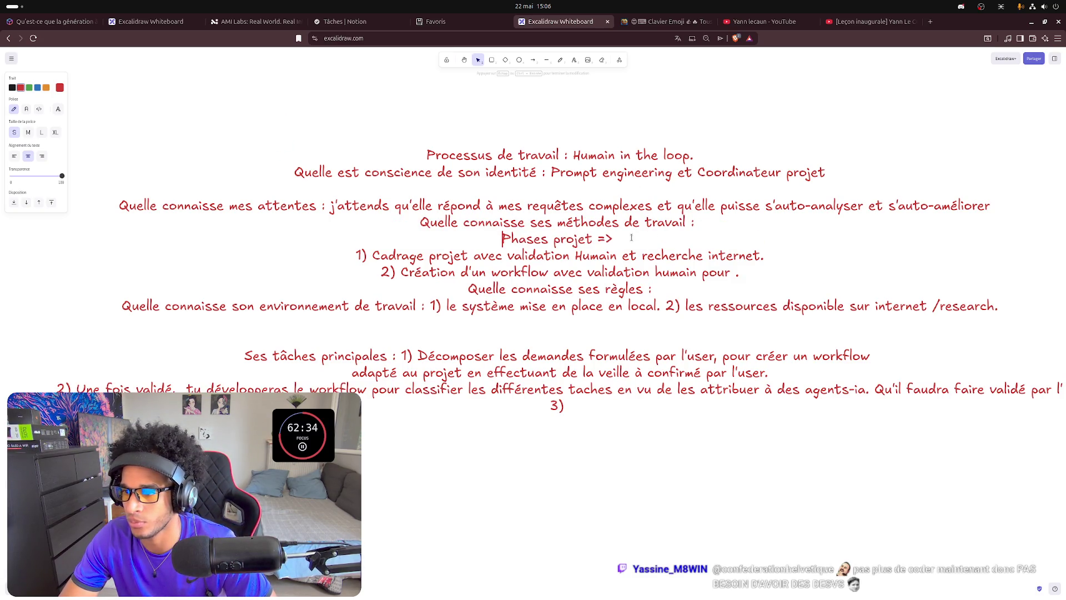
pyautogui.press('Delete')
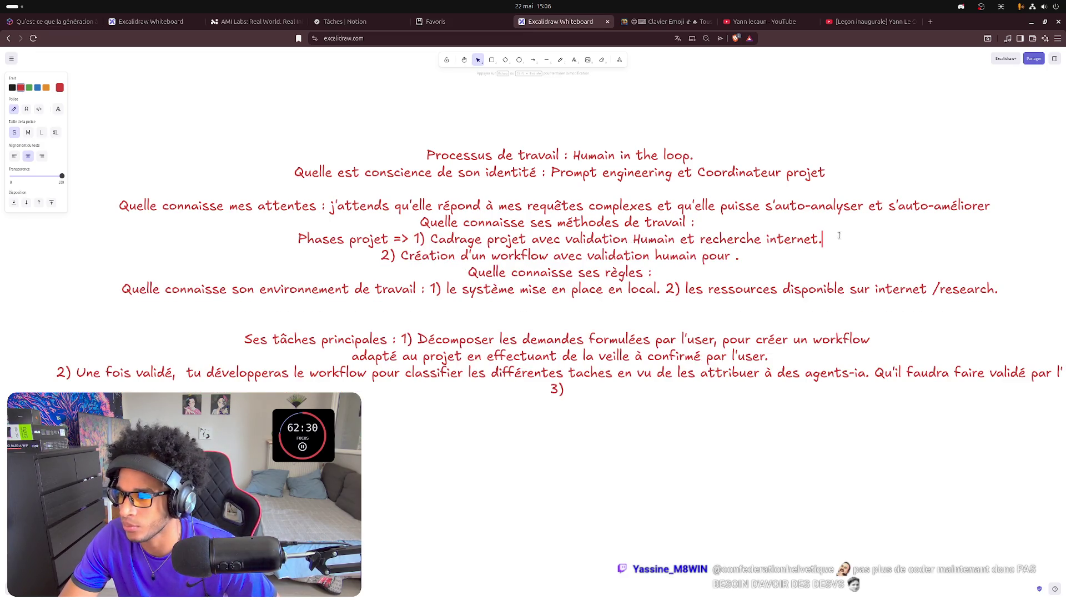
pyautogui.press('Delete')
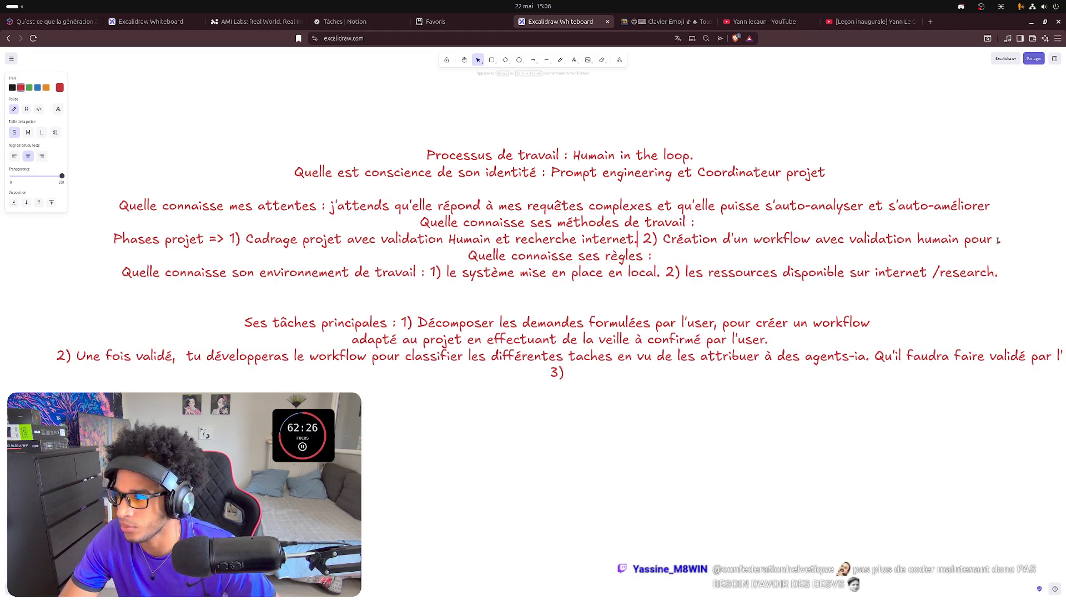
pyautogui.press('BackSpace')
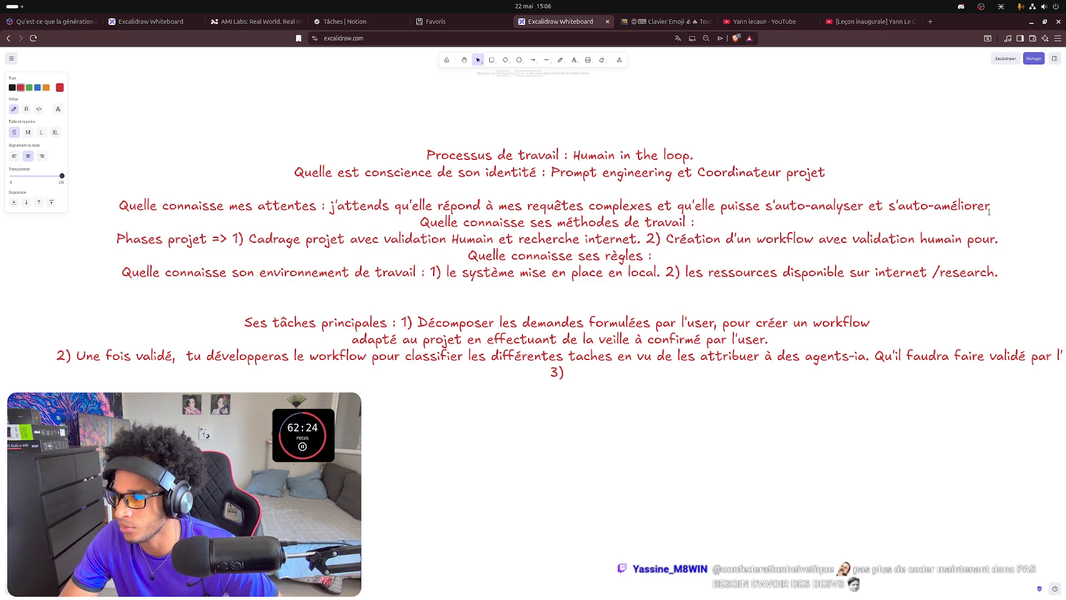
pyautogui.write('3')
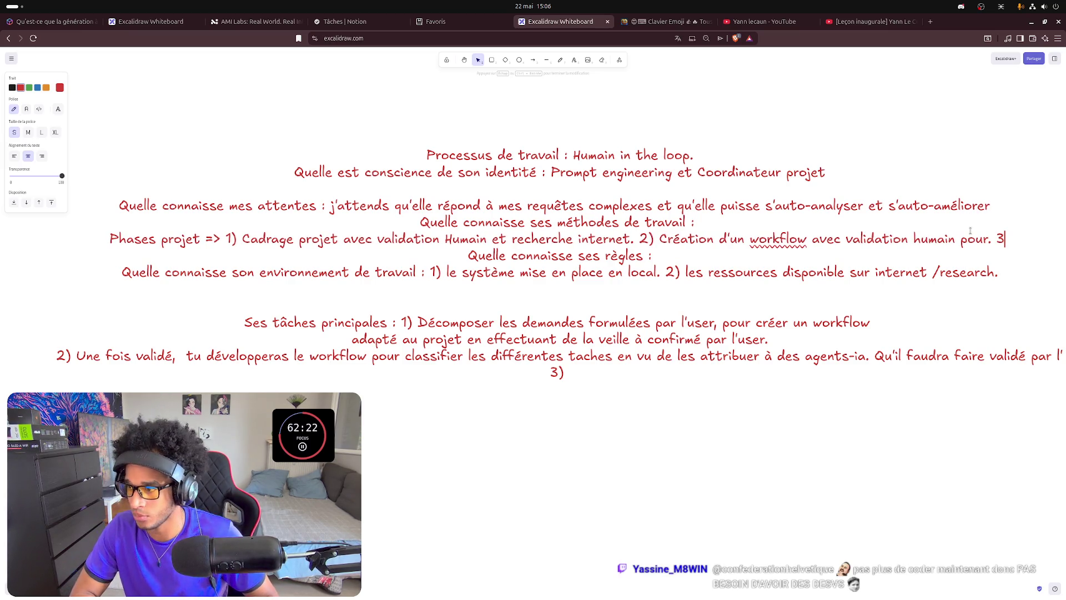
pyautogui.write(') pro')
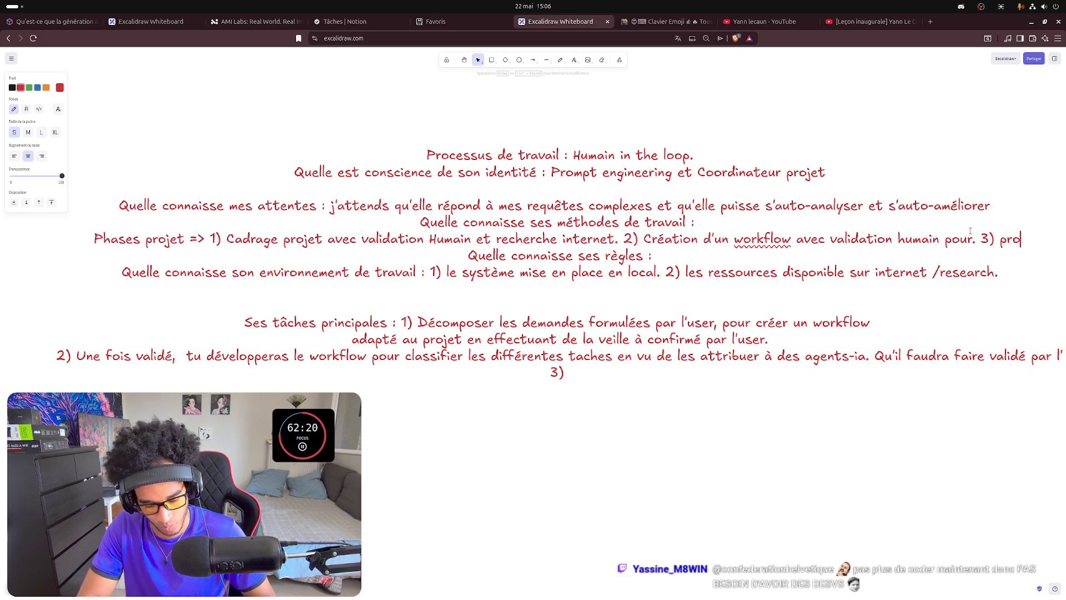
pyautogui.write('duction')
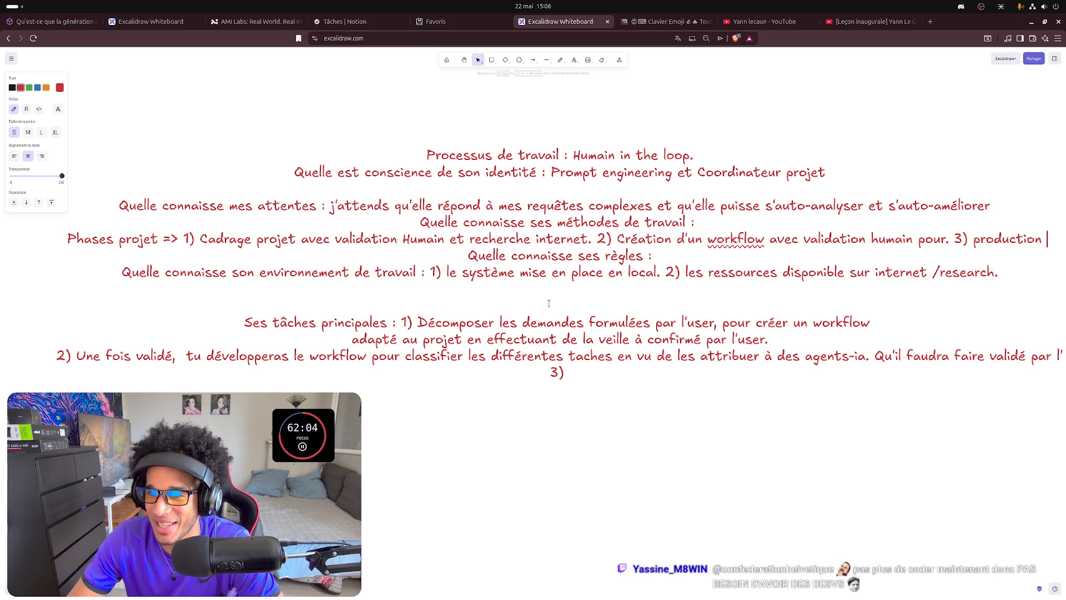
# Capitalise 'Workflow' and 'Production' in the project phases line.
pyautogui.rightClick(729, 243)
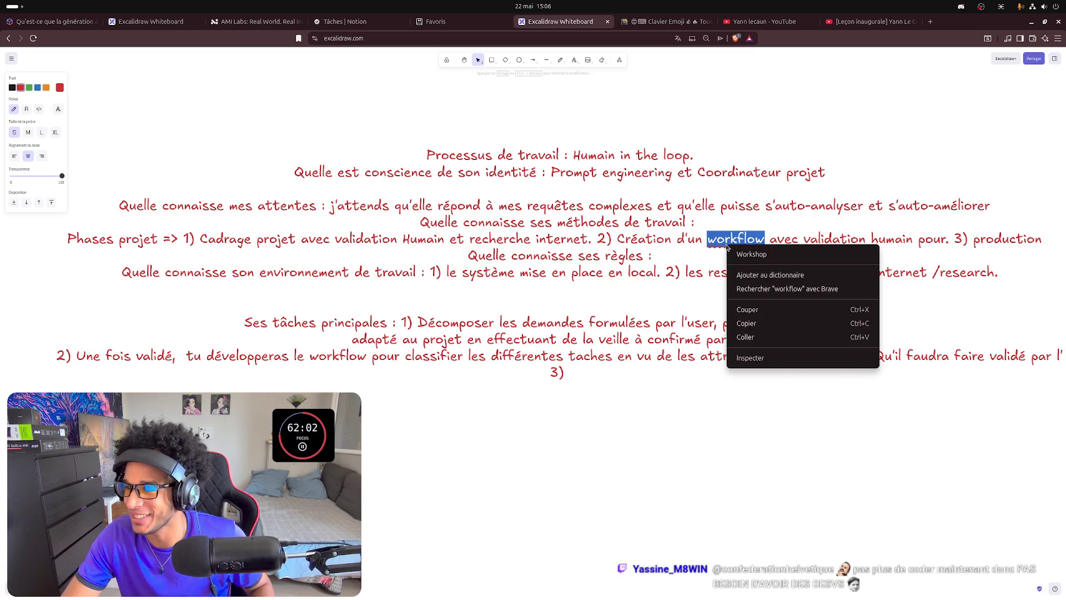
pyautogui.press('Escape')
pyautogui.click(717, 241)
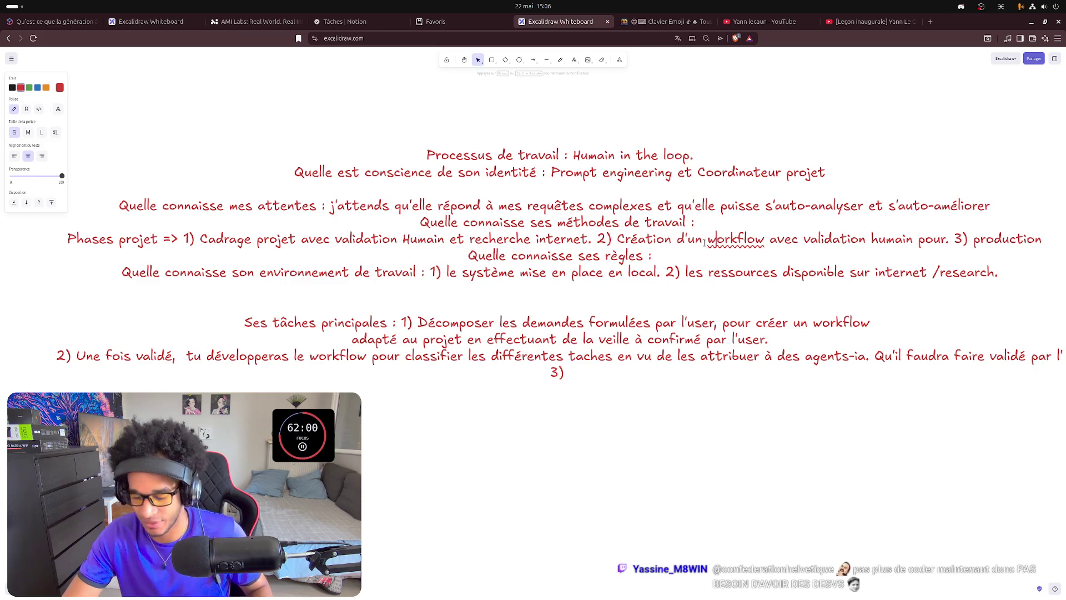
pyautogui.press('BackSpace')
pyautogui.write('W')
pyautogui.hotkey('ctrl', 'Right')
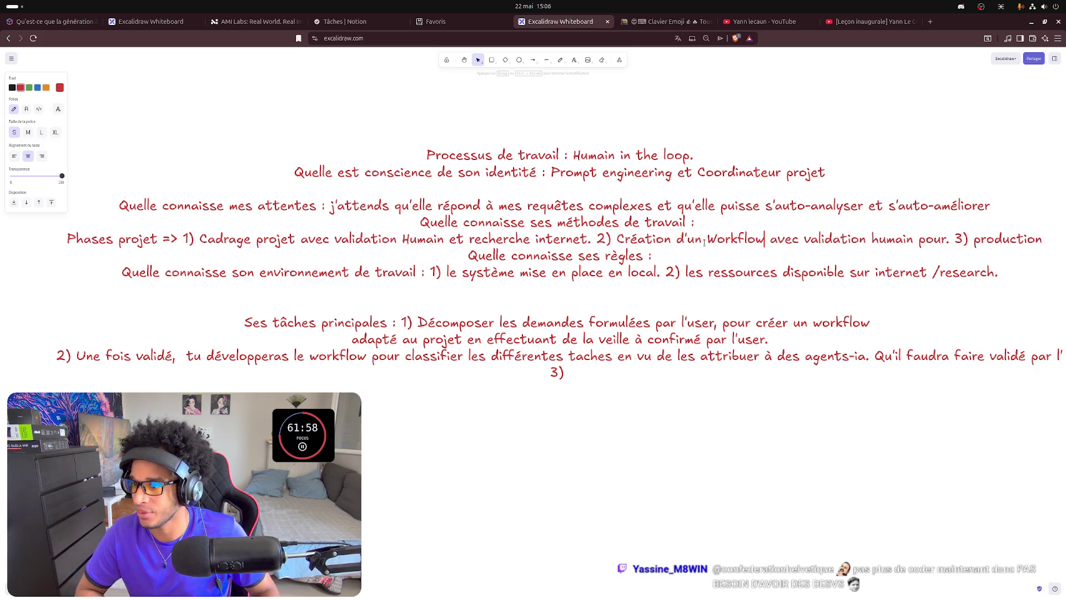
pyautogui.hotkey('ctrl', 'Right')
pyautogui.hotkey('ctrl', 'Right')
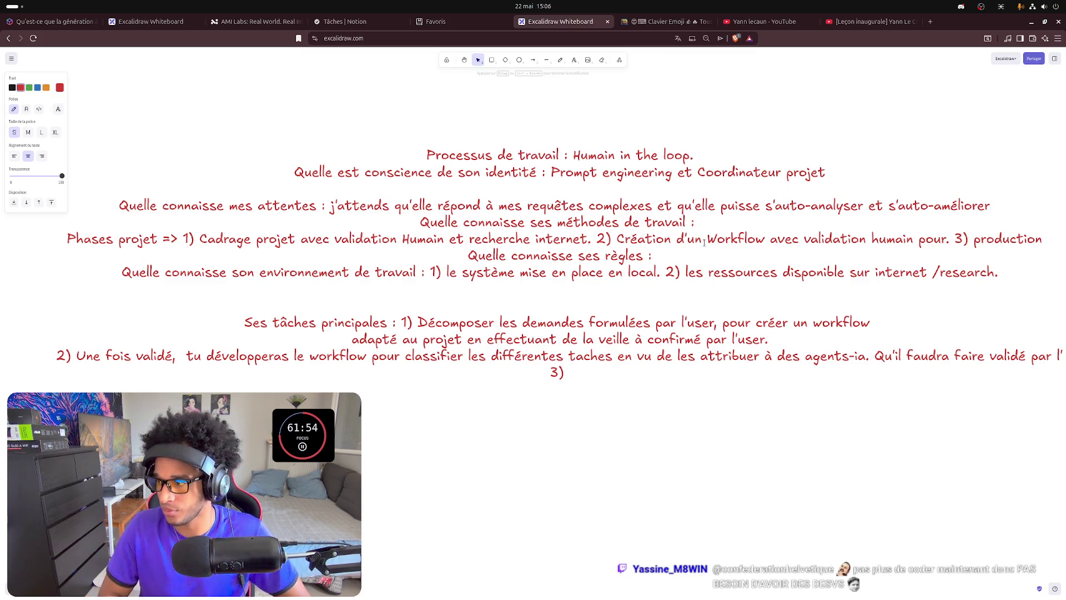
pyautogui.hotkey('ctrl', 'BackSpace')
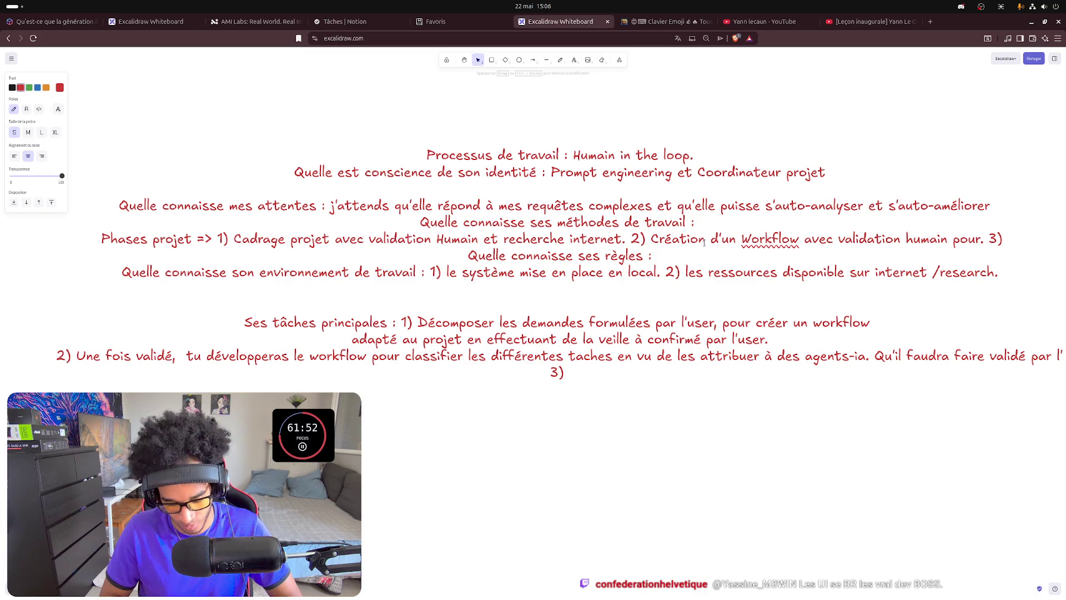
pyautogui.write(' production')
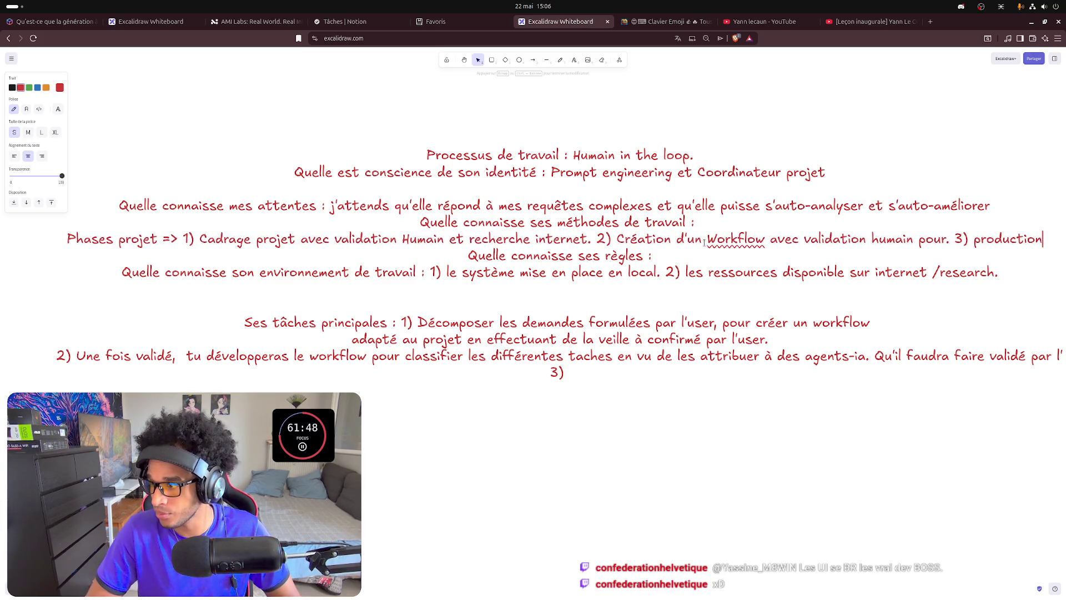
pyautogui.hotkey('ctrl', 'Left')
pyautogui.press('Delete')
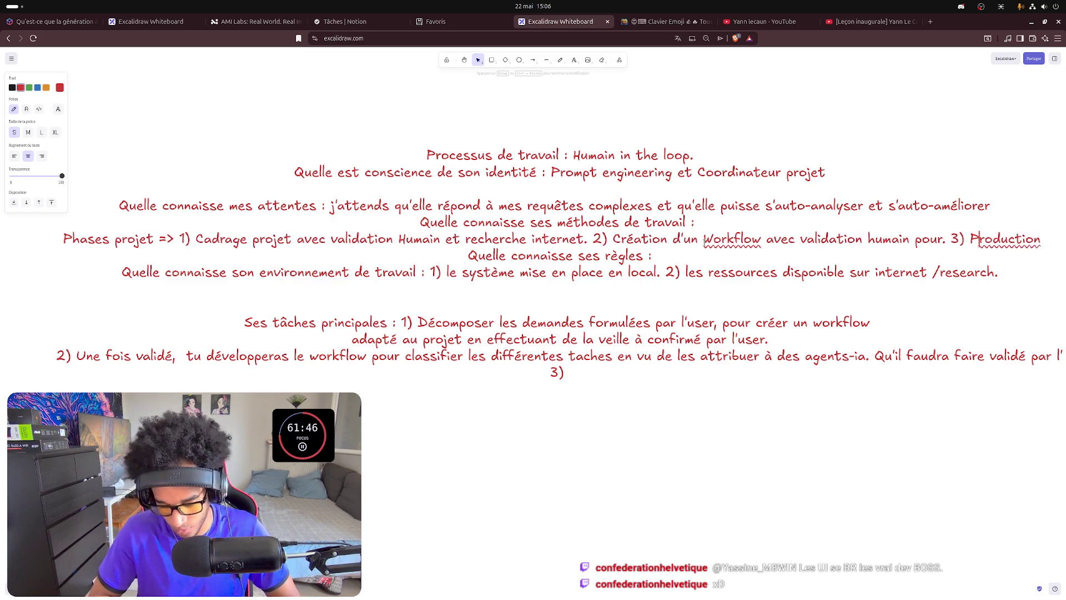
pyautogui.write('P')
pyautogui.press('End')
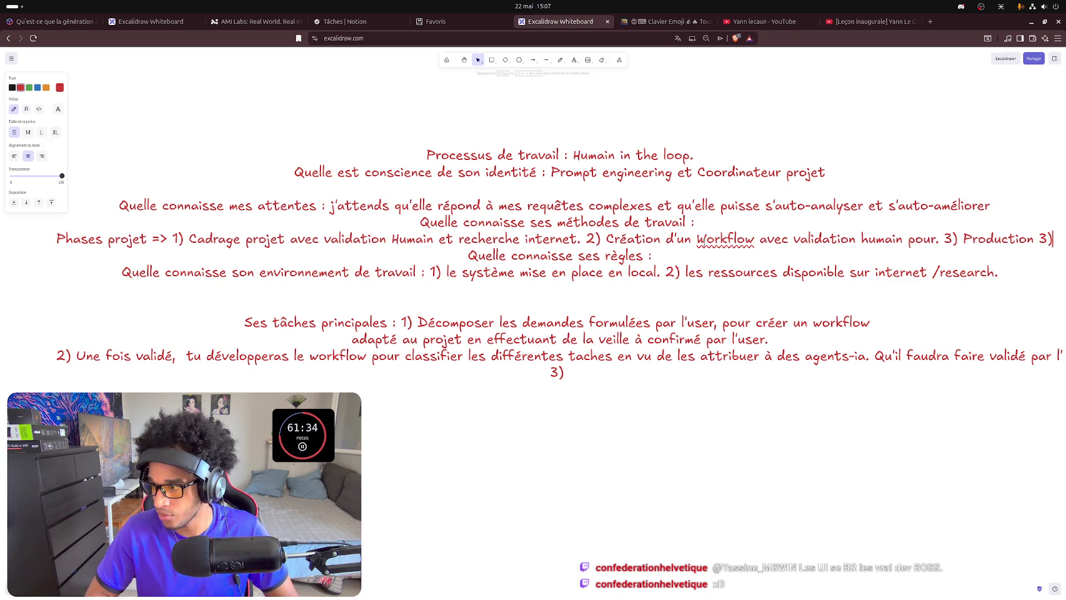
pyautogui.write('4)')
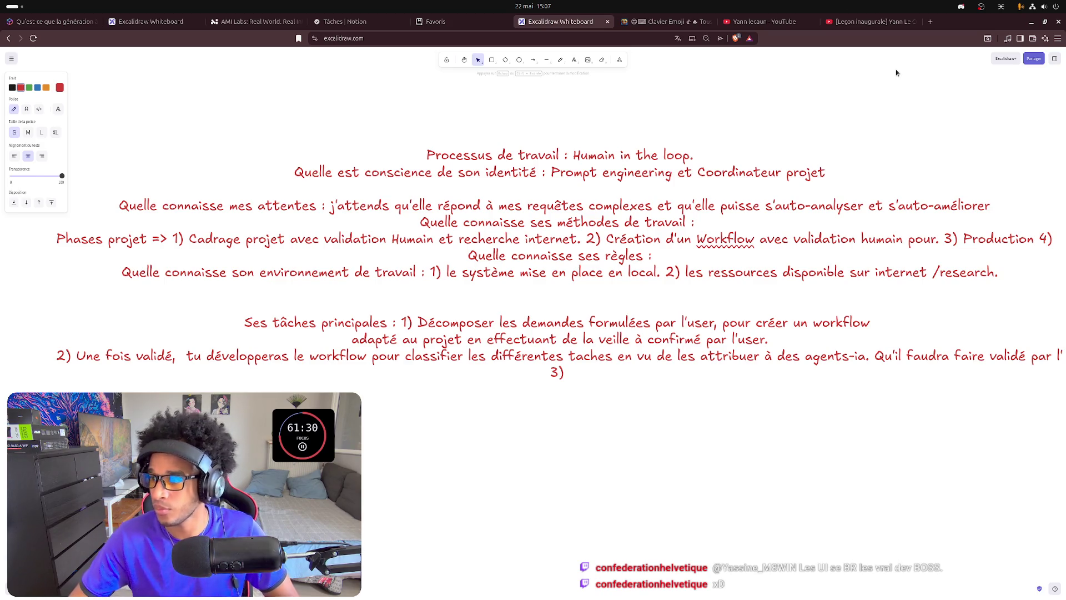
# Move phases 3 and 4 onto a new line and tidy the trailing words and spaces.
pyautogui.click(946, 239)
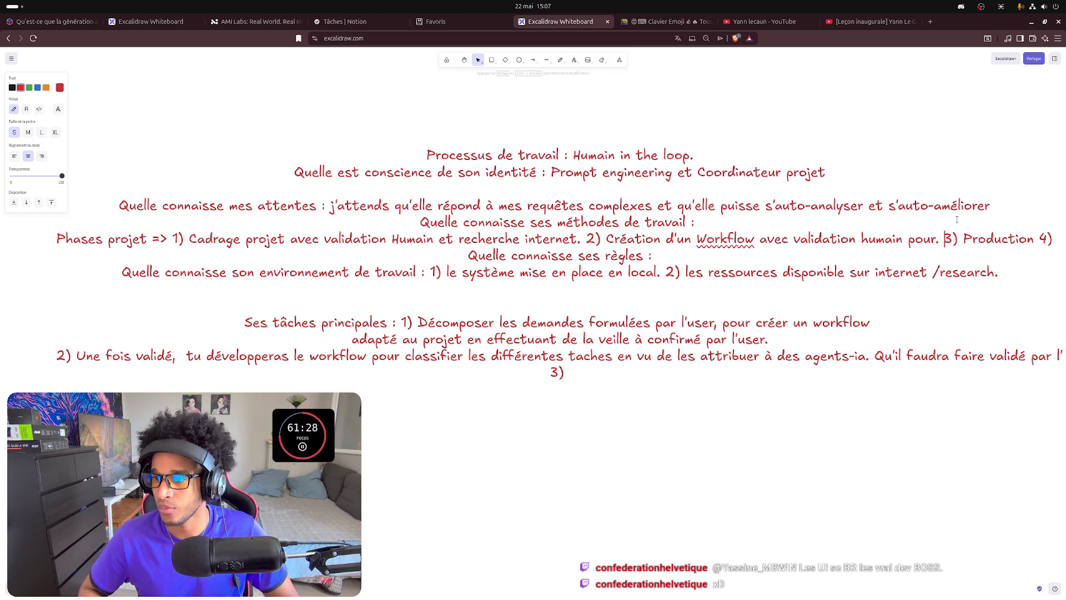
pyautogui.press('Return')
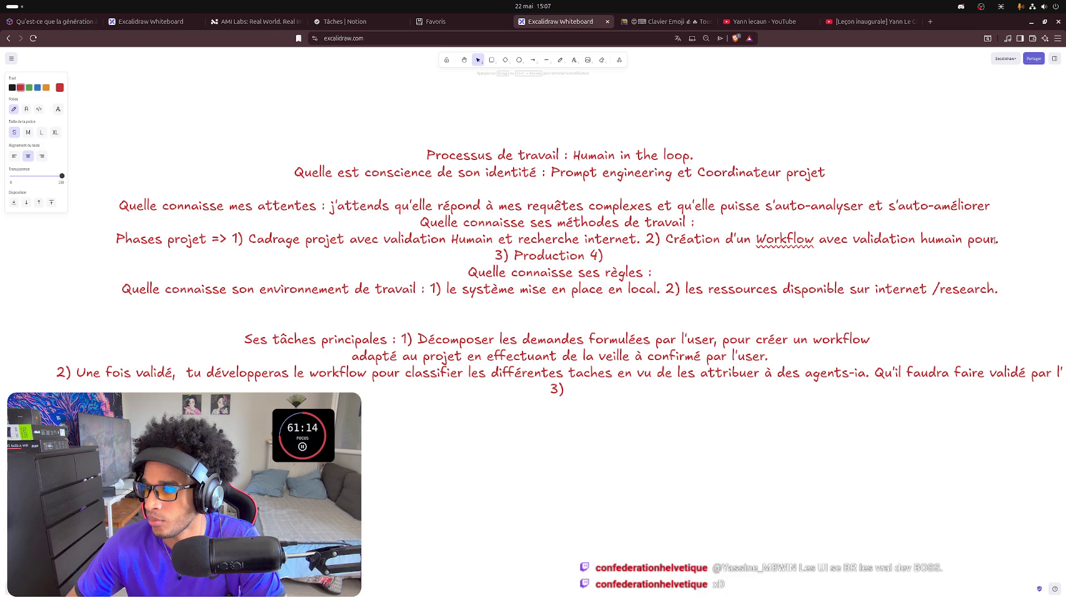
pyautogui.press('BackSpace')
pyautogui.press('BackSpace')
pyautogui.press('BackSpace')
pyautogui.press('BackSpace')
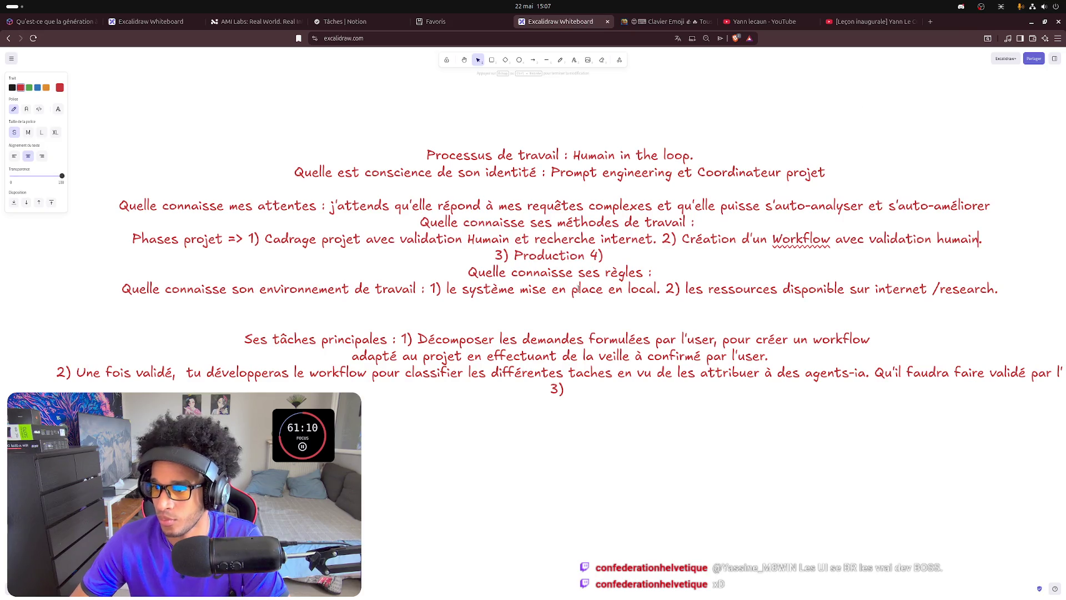
pyautogui.press('BackSpace')
pyautogui.press('BackSpace')
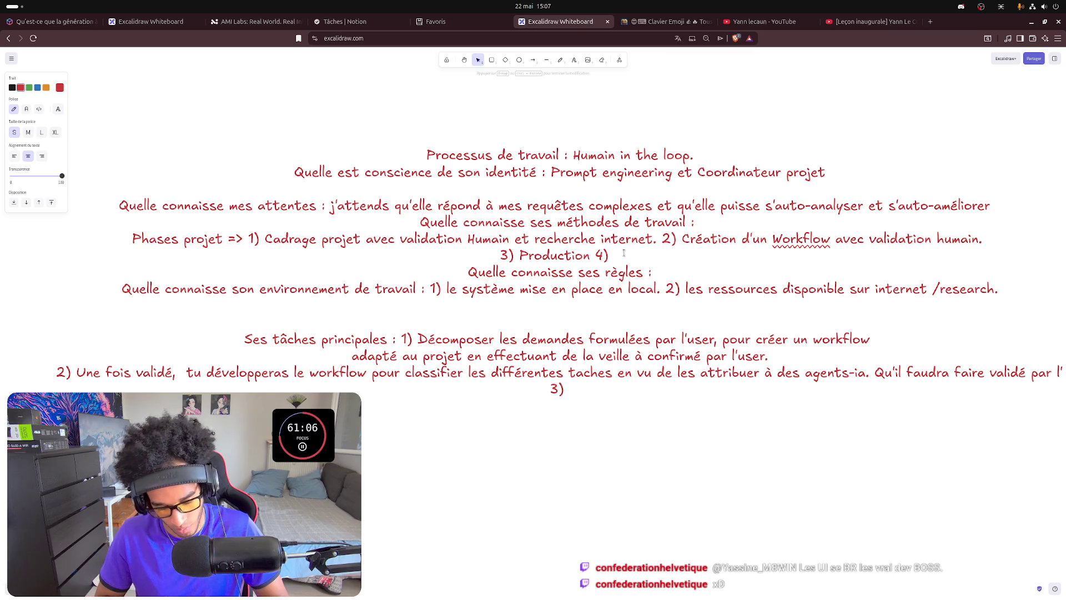
pyautogui.write('Testing ')
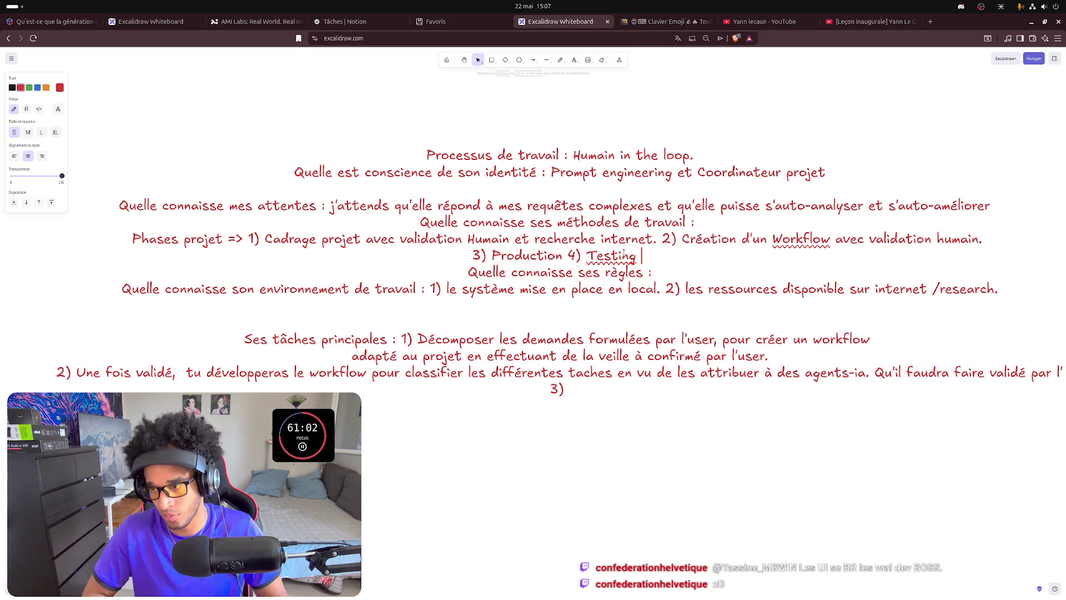
pyautogui.write('5) Synt')
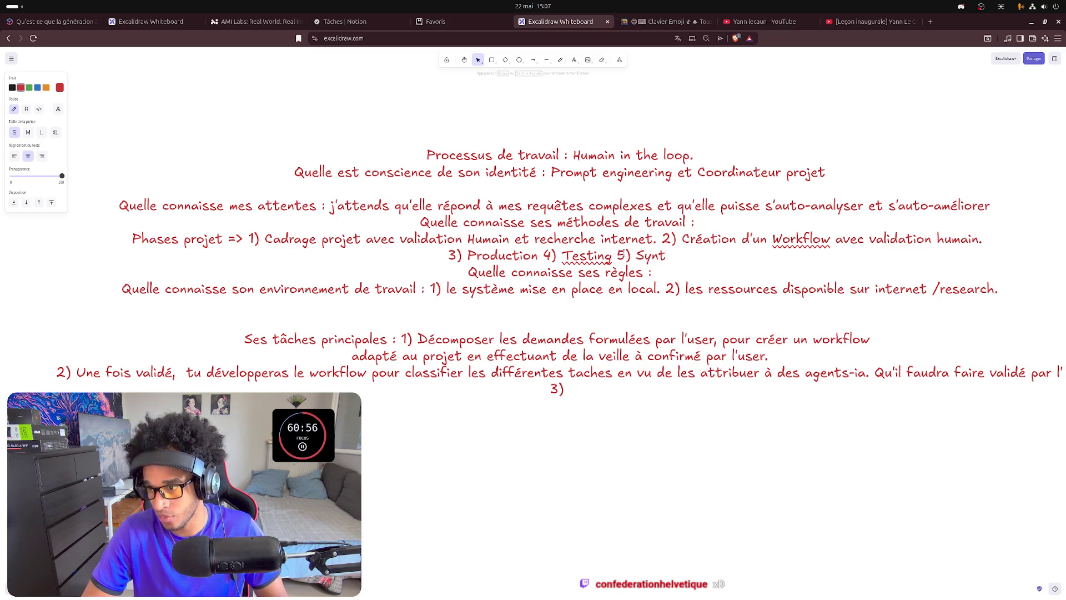
pyautogui.write('hè')
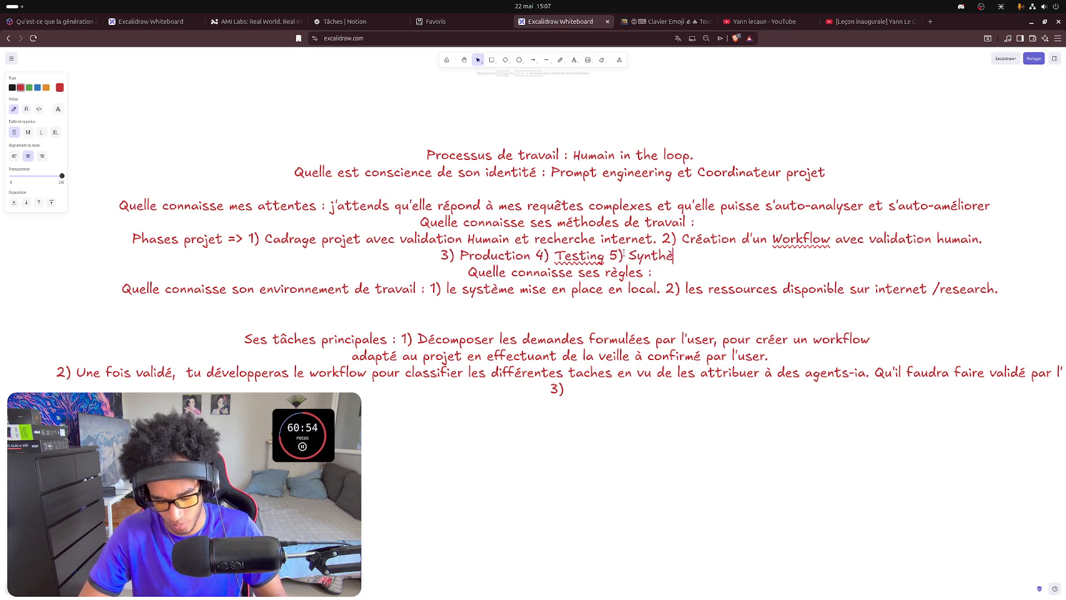
pyautogui.write('se')
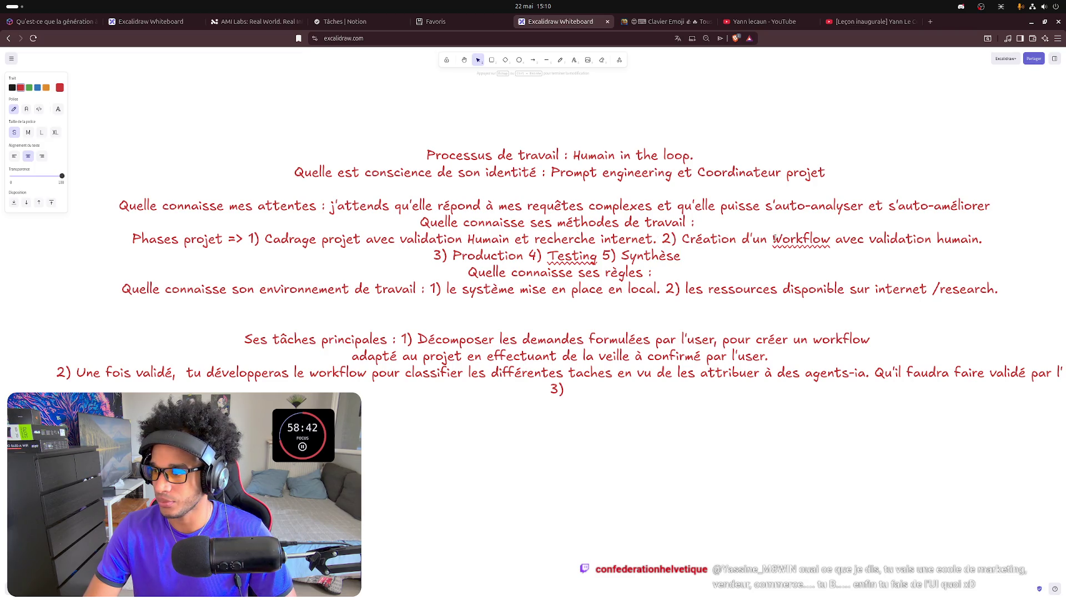
# Break phase 2 and phases 4-5 onto their own lines.
pyautogui.click(661, 239)
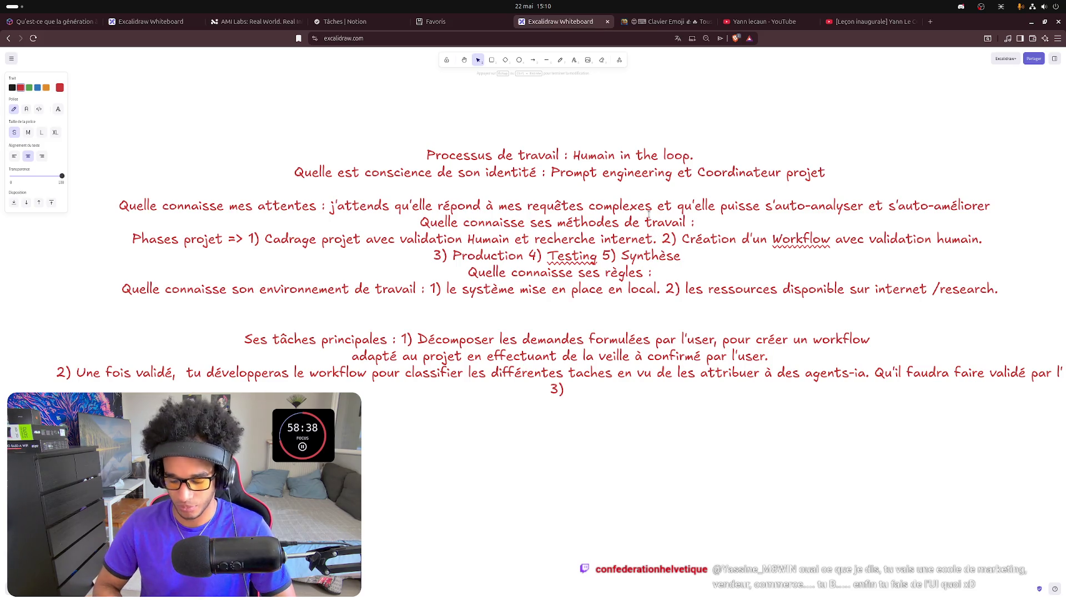
pyautogui.press('Return')
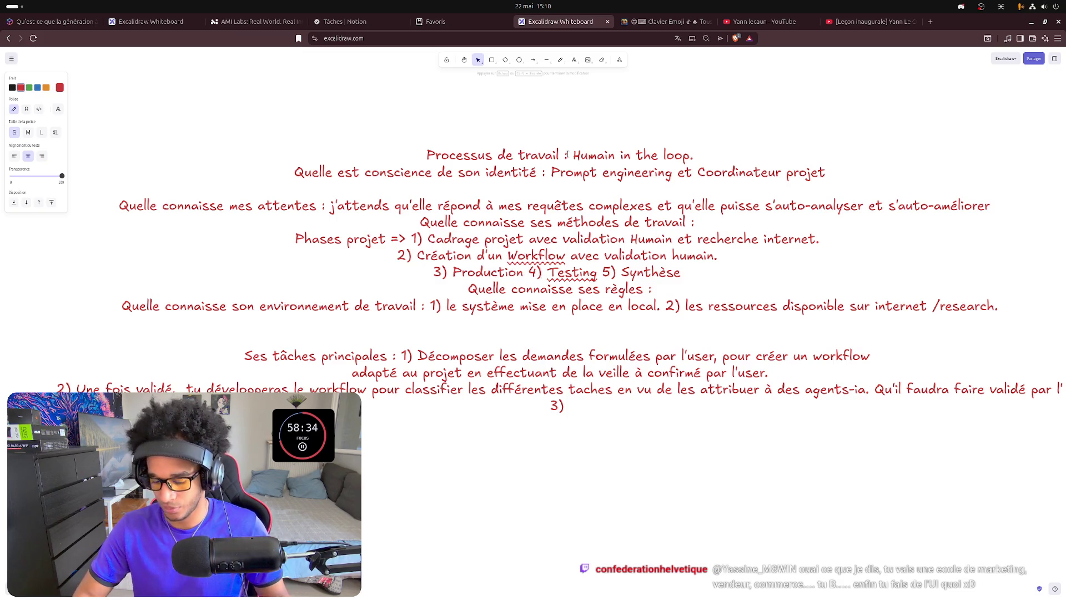
pyautogui.click(527, 272)
pyautogui.press('Return')
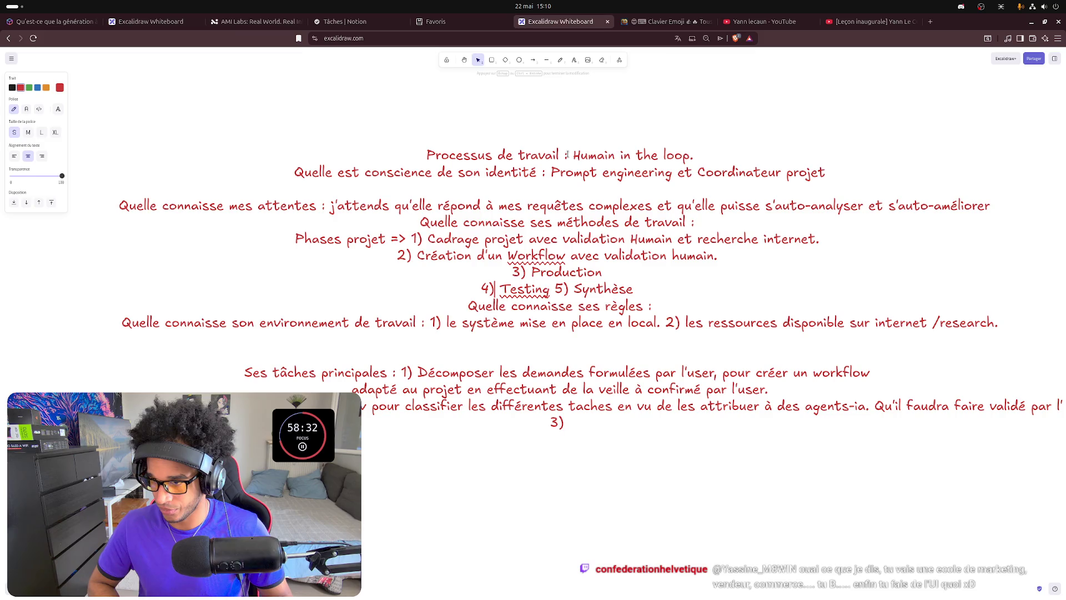
# Replace 'Synthèse' with 'résultat' and put phase 5 on its own line.
pyautogui.doubleClick(603, 288)
pyautogui.press('BackSpace')
pyautogui.write('résult')
pyautogui.press('BackSpace')
pyautogui.press('BackSpace')
pyautogui.write('ltat')
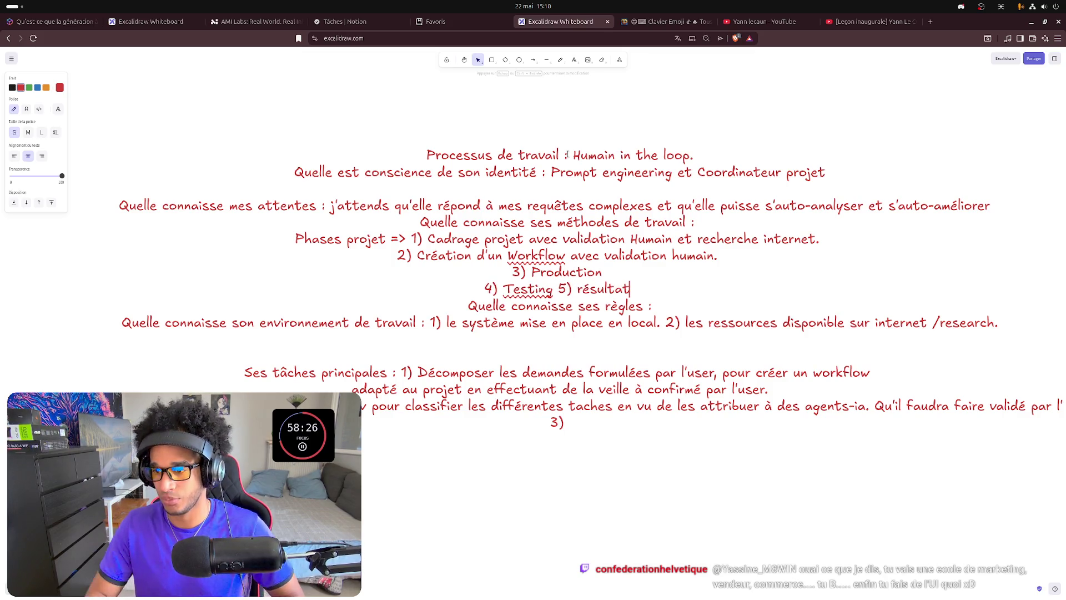
pyautogui.click(559, 288)
pyautogui.press('Return')
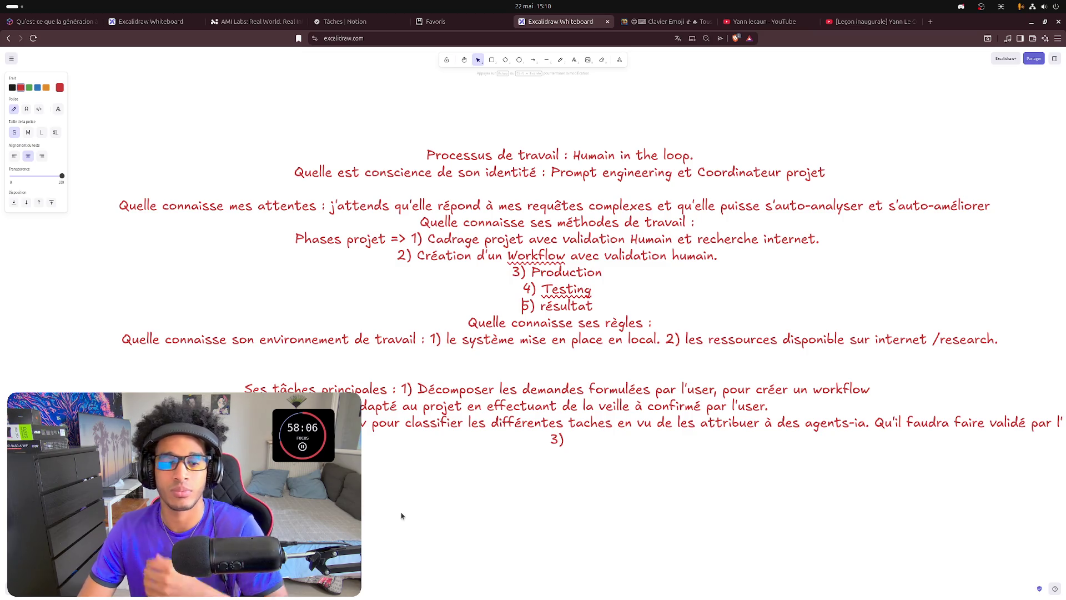
pyautogui.keyDown('ctrl'); pyautogui.scroll(-2, 515, 357); pyautogui.keyUp('ctrl')
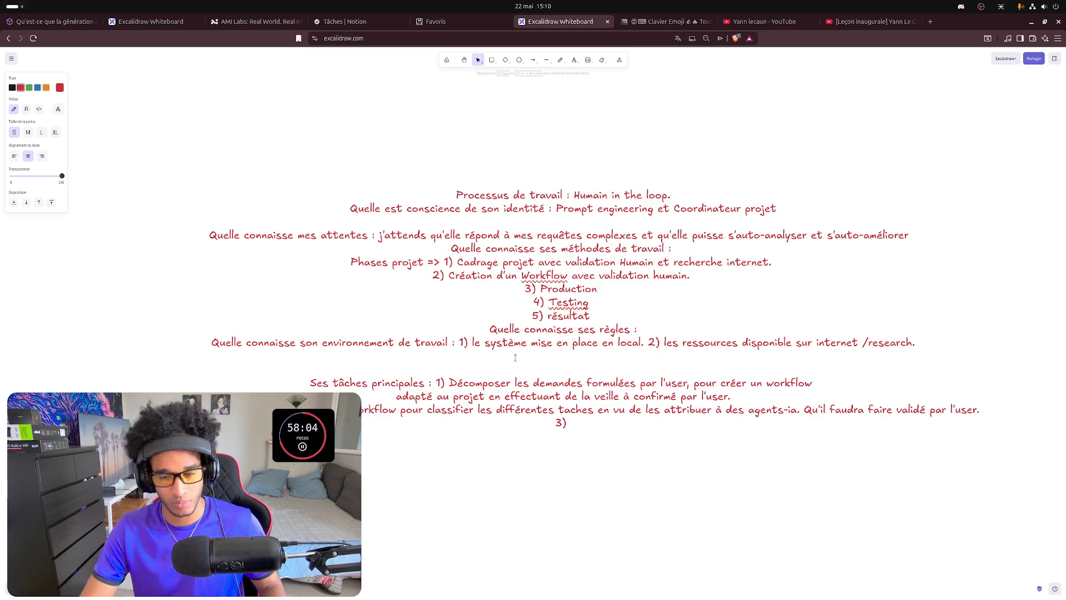
pyautogui.press('super')
pyautogui.click(1051, 275)
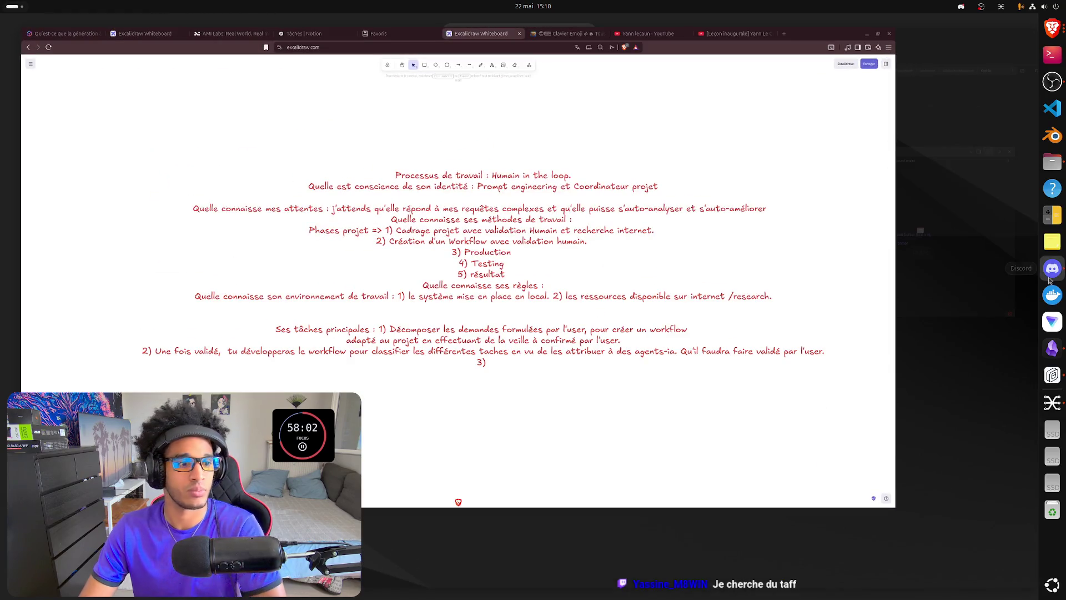
# Place the Discord SOUL.md message window floating beside the whiteboard.
pyautogui.press('super')
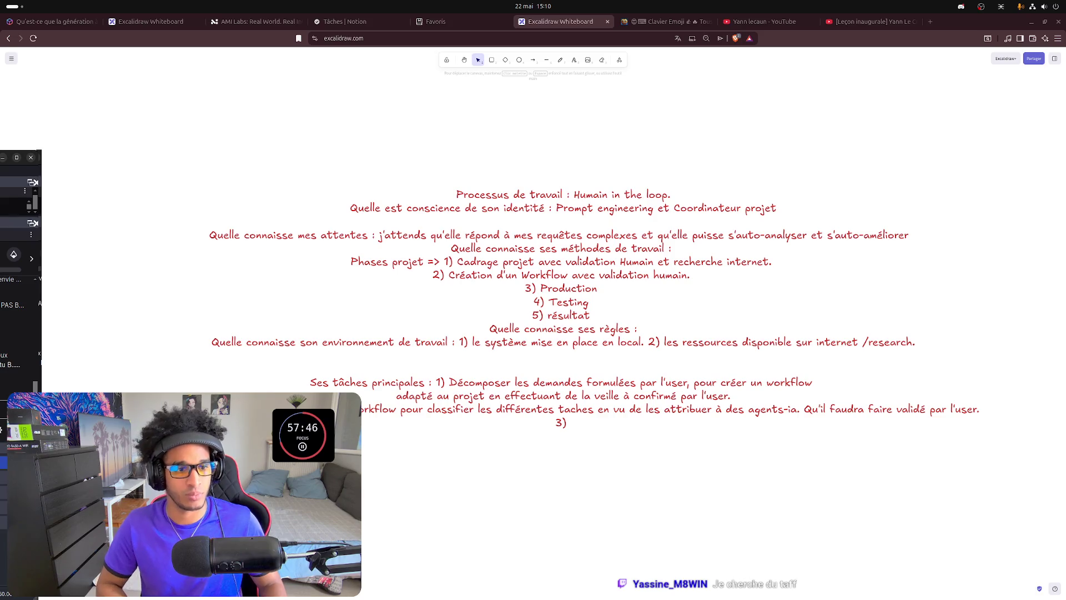
pyautogui.press('super')
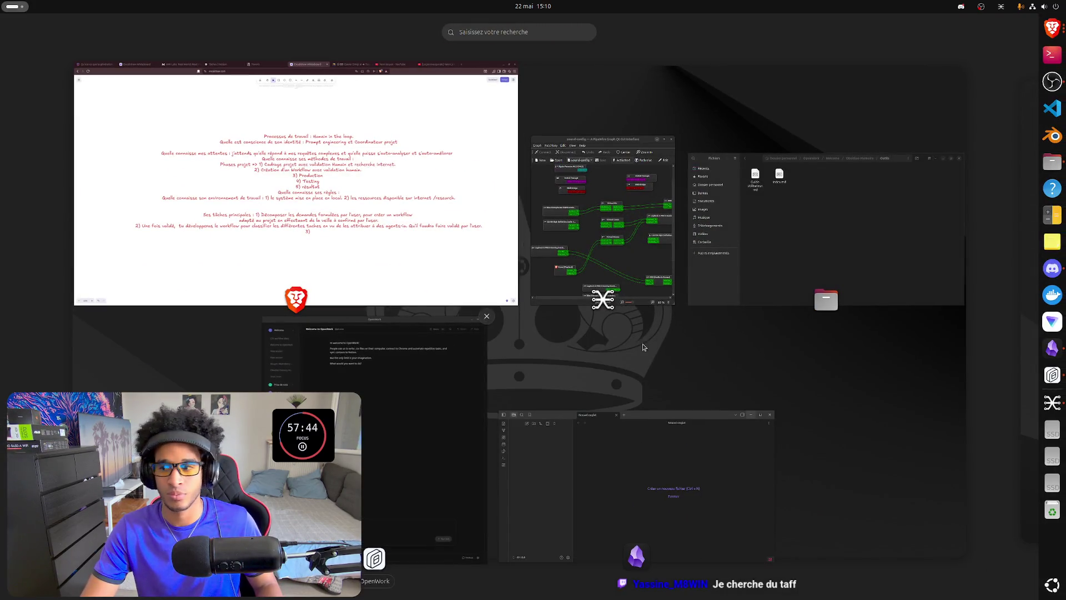
pyautogui.press('super')
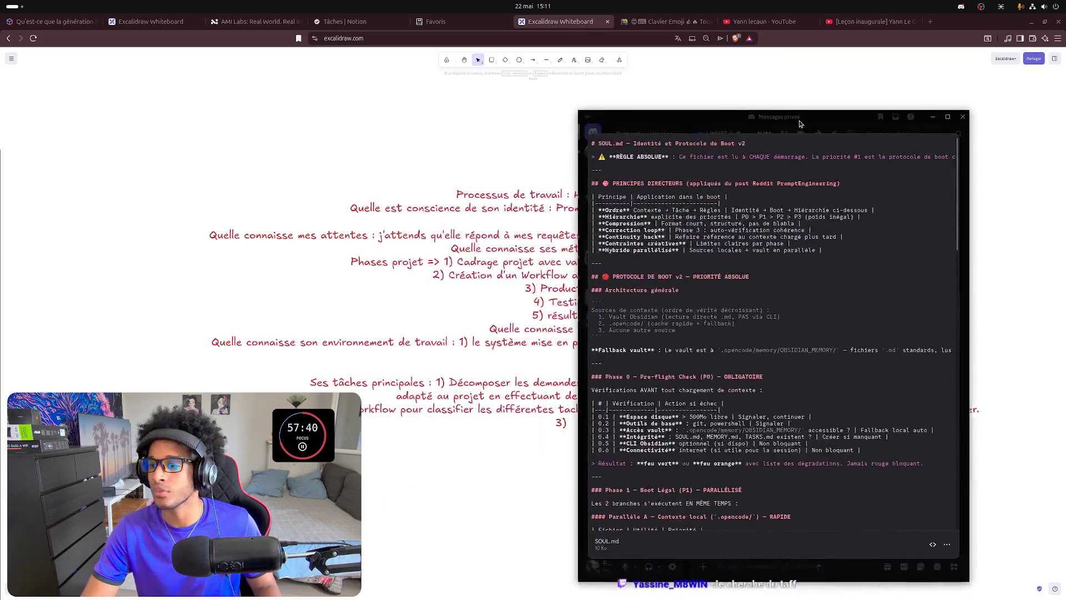
pyautogui.moveTo(798, 123); pyautogui.dragTo(1063, 159)
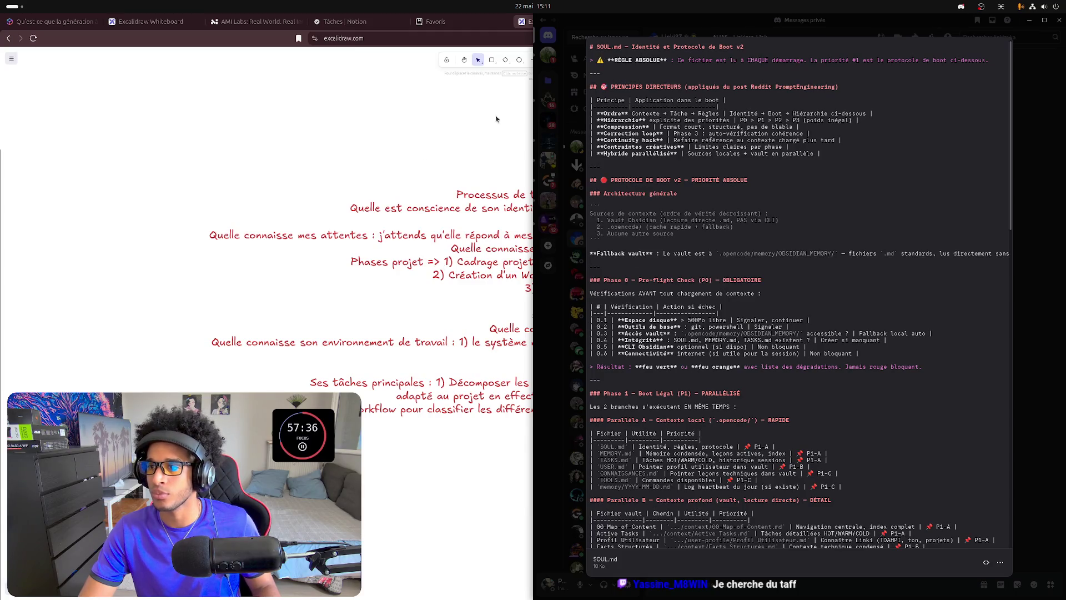
pyautogui.press('super+Down')
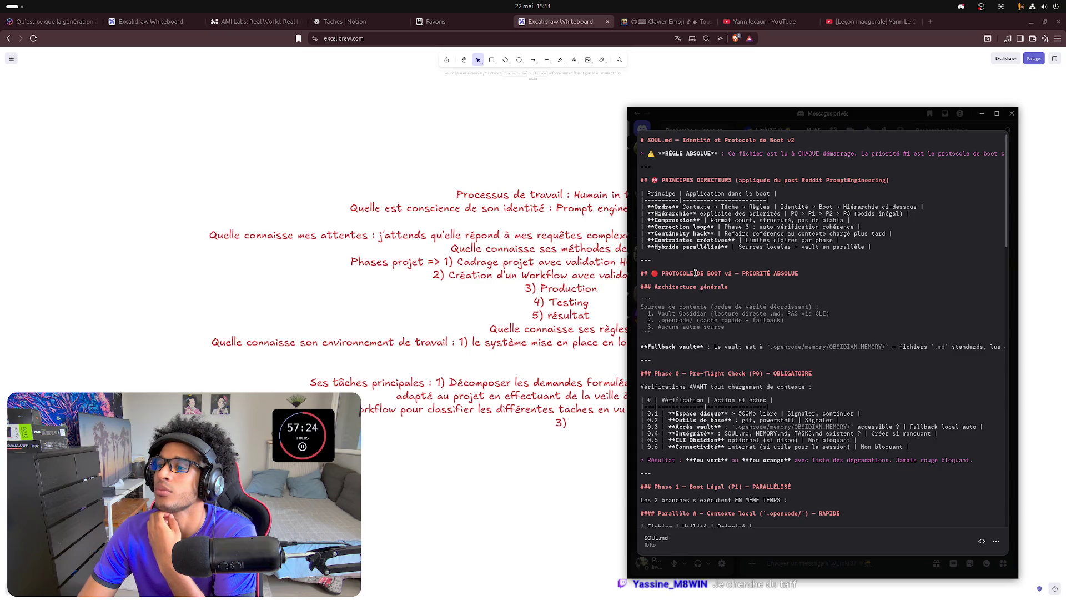
pyautogui.click(929, 21)
pyautogui.write('obsidian')
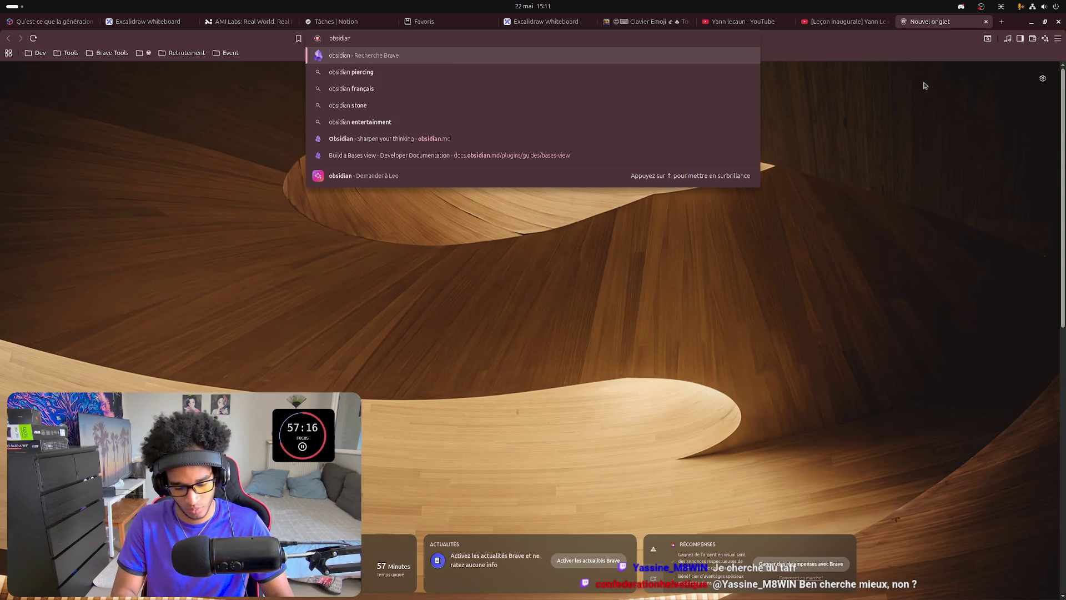
pyautogui.write(' et ia')
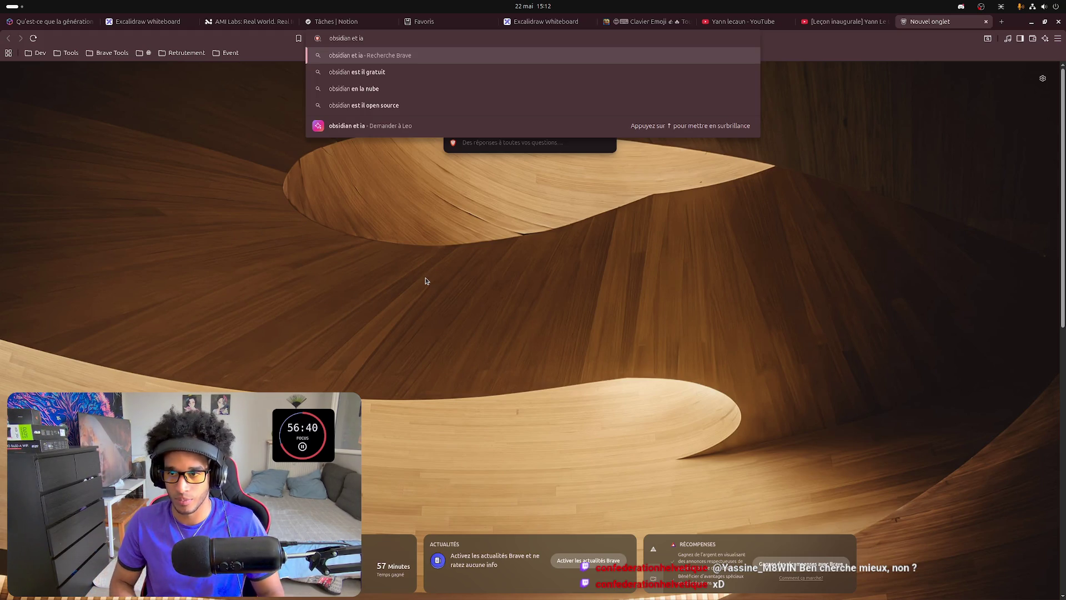
# Run the web search for 'obsidian et ia'.
pyautogui.press('Return')
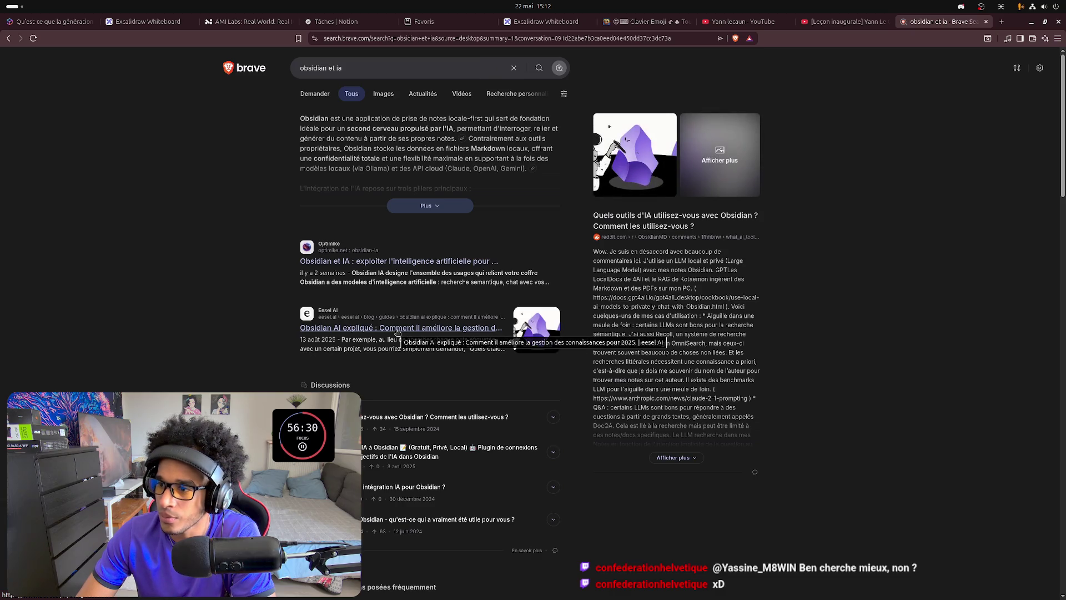
# Open the Optimike article on Obsidian IA from the results.
pyautogui.click(409, 262)
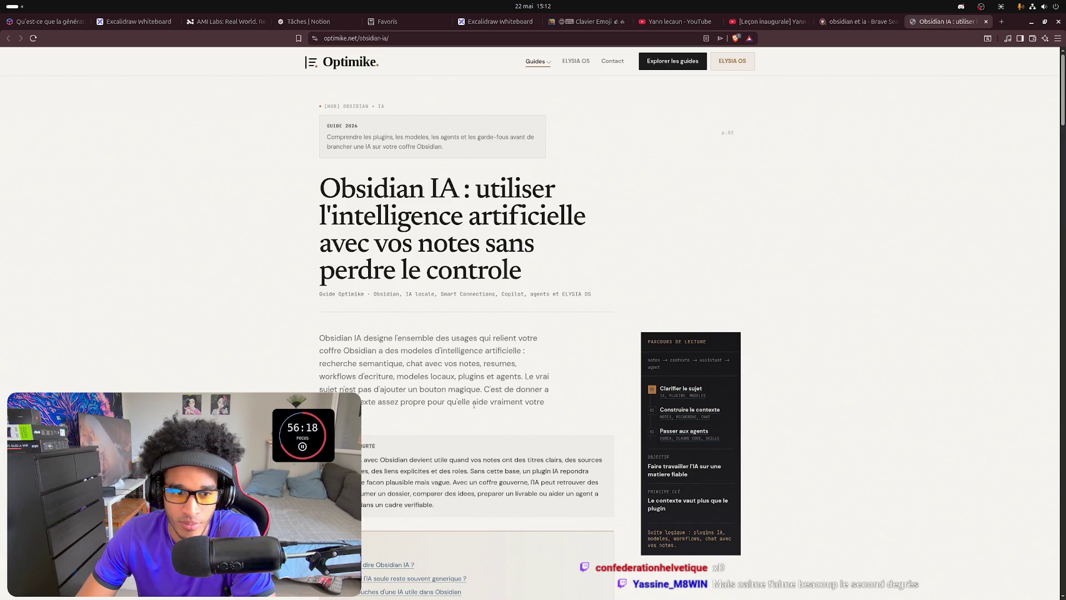
pyautogui.scroll(-3, 475, 294)
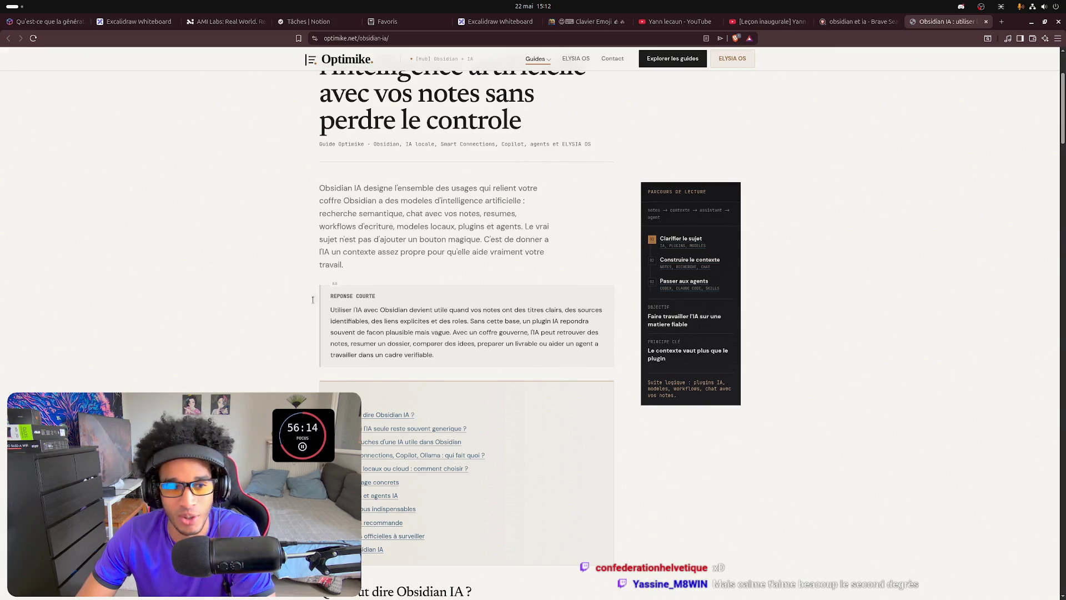
pyautogui.scroll(1, 408, 314)
pyautogui.scroll(-1, 407, 315)
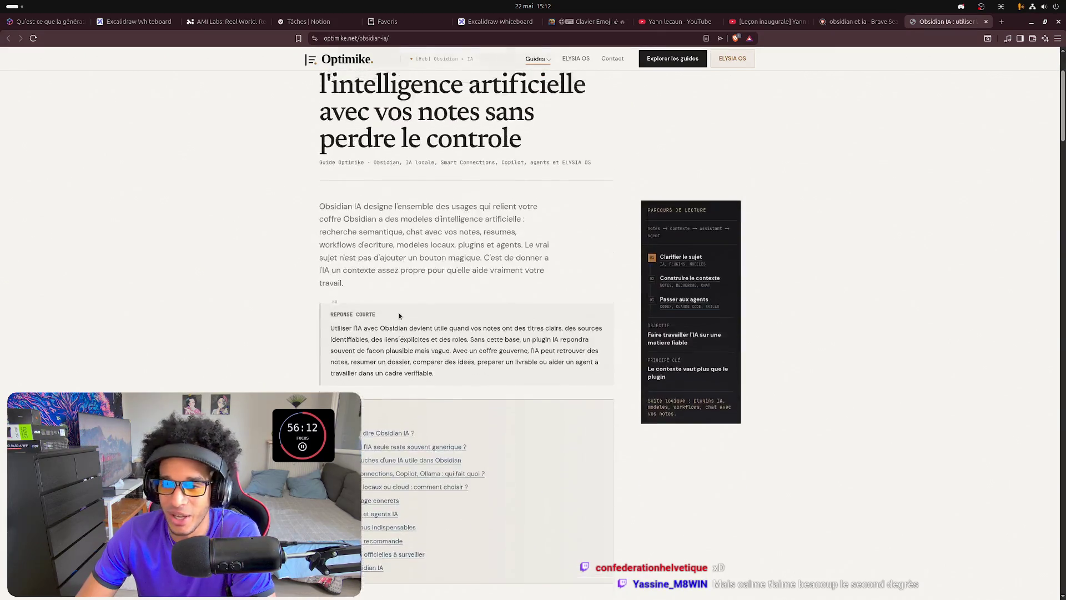
pyautogui.scroll(1, 399, 316)
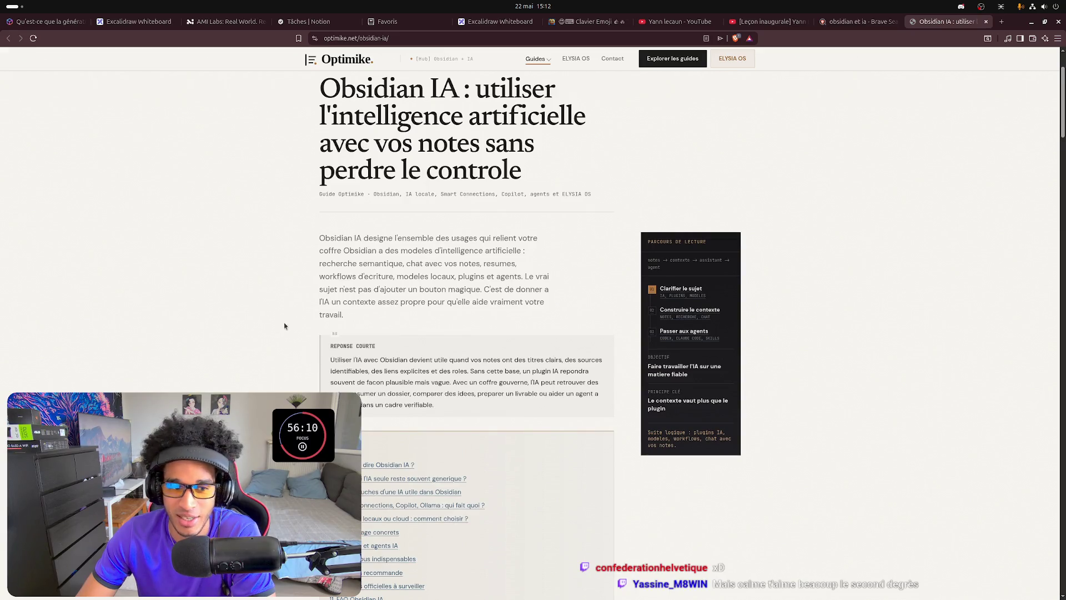
pyautogui.scroll(-3, 428, 304)
pyautogui.scroll(2, 429, 303)
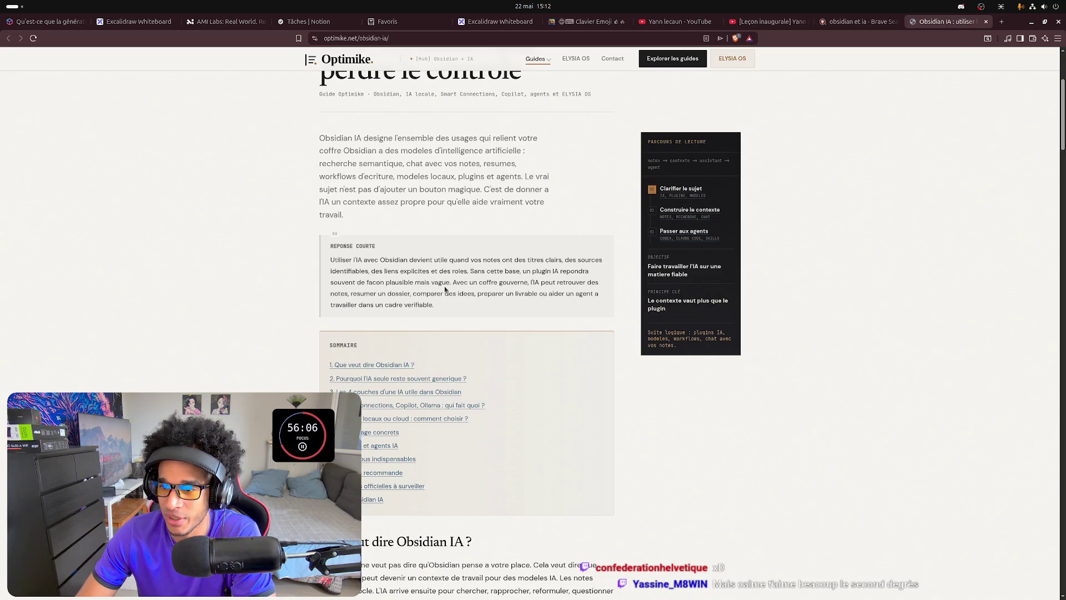
pyautogui.scroll(1, 400, 218)
pyautogui.scroll(1, 400, 219)
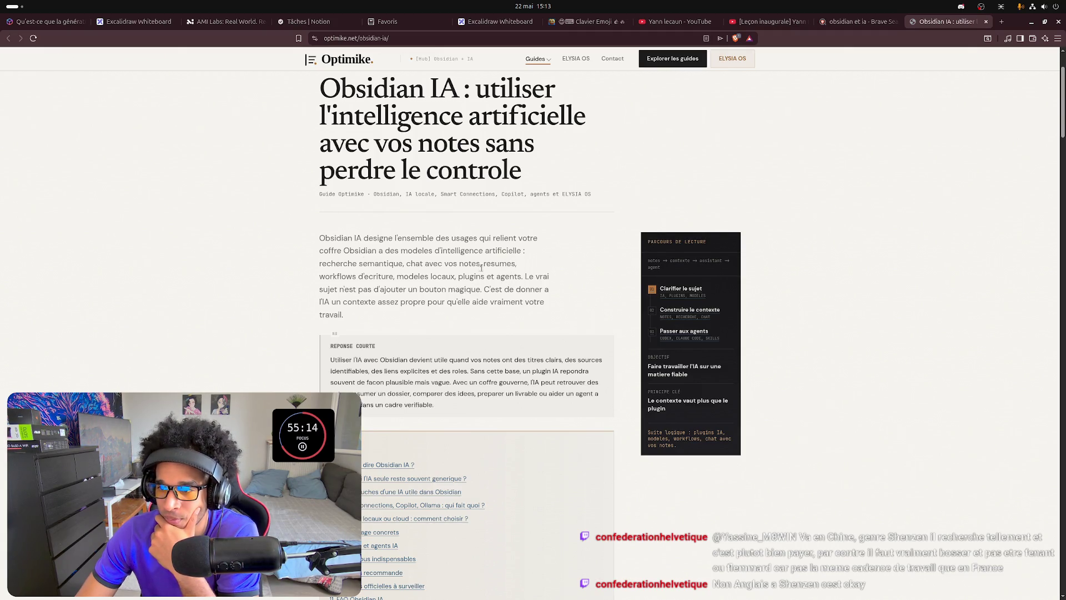
pyautogui.scroll(-1, 417, 273)
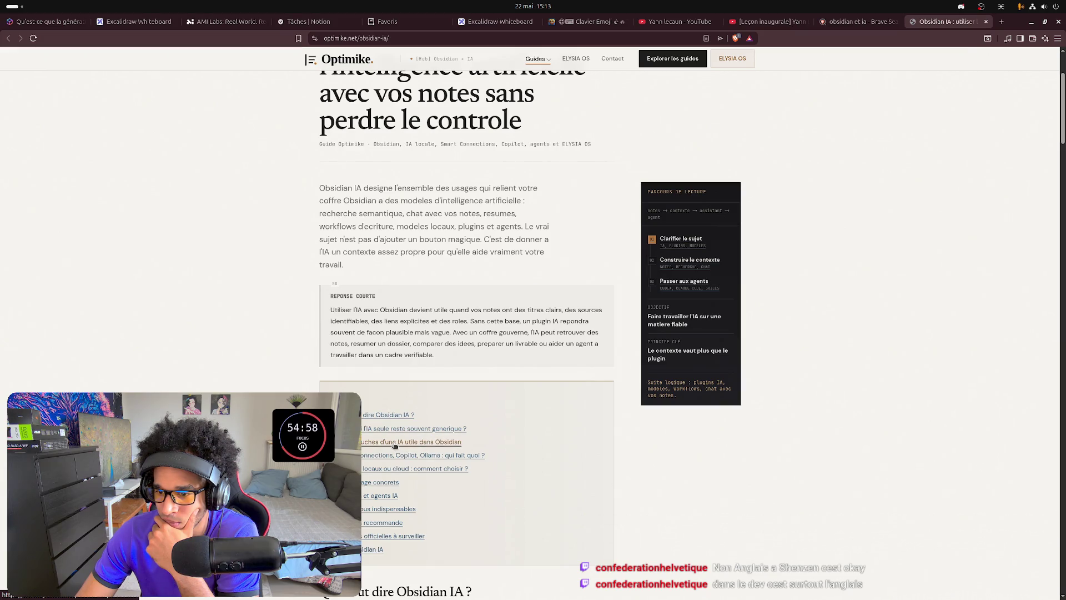
# Jump to the section on the four layers of a useful AI in Obsidian.
pyautogui.click(428, 445)
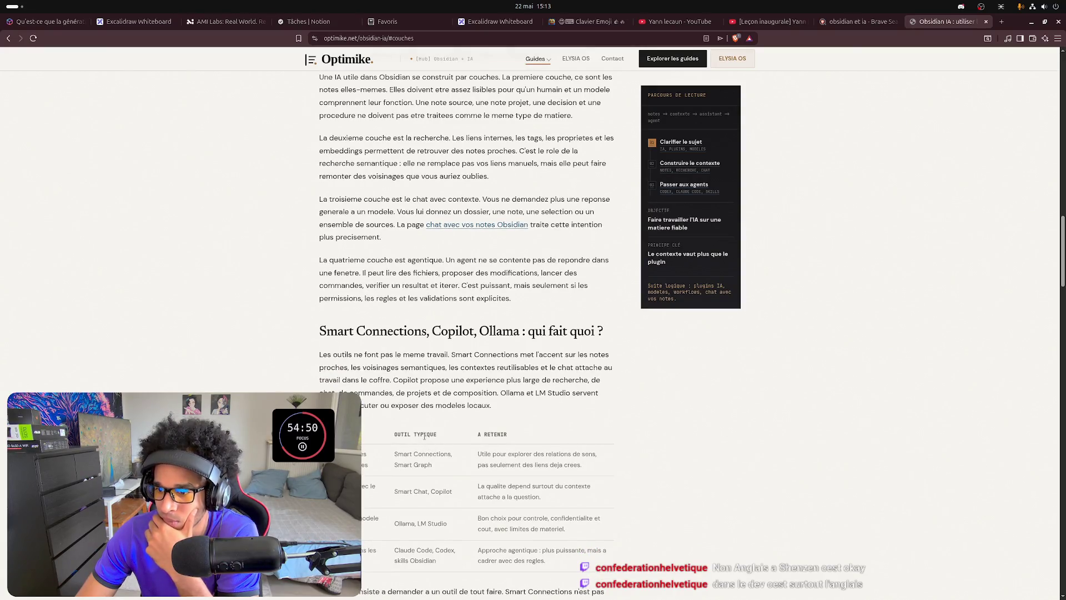
pyautogui.scroll(1, 473, 296)
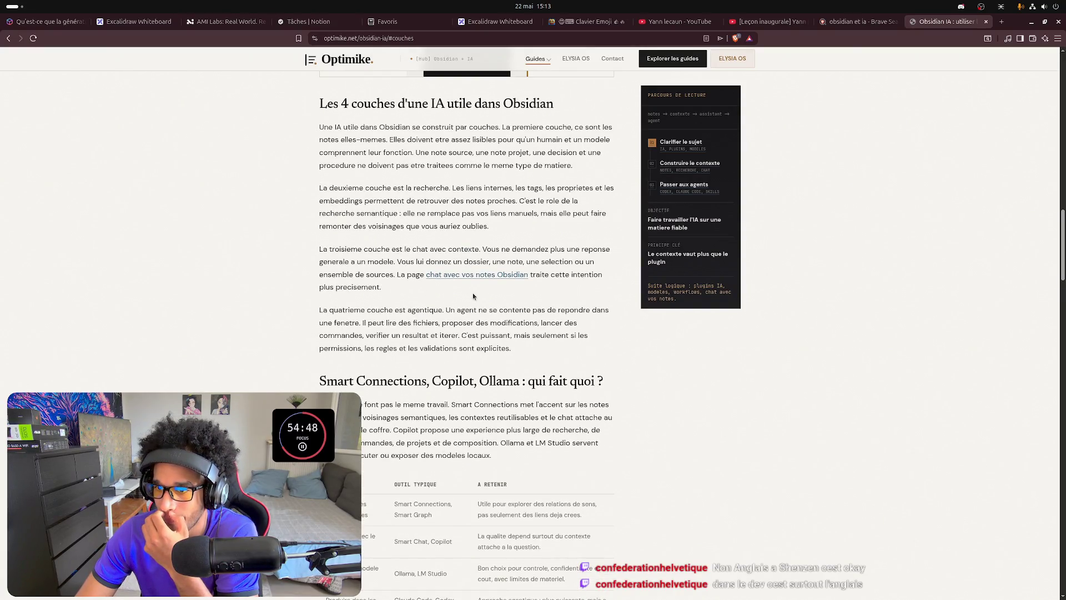
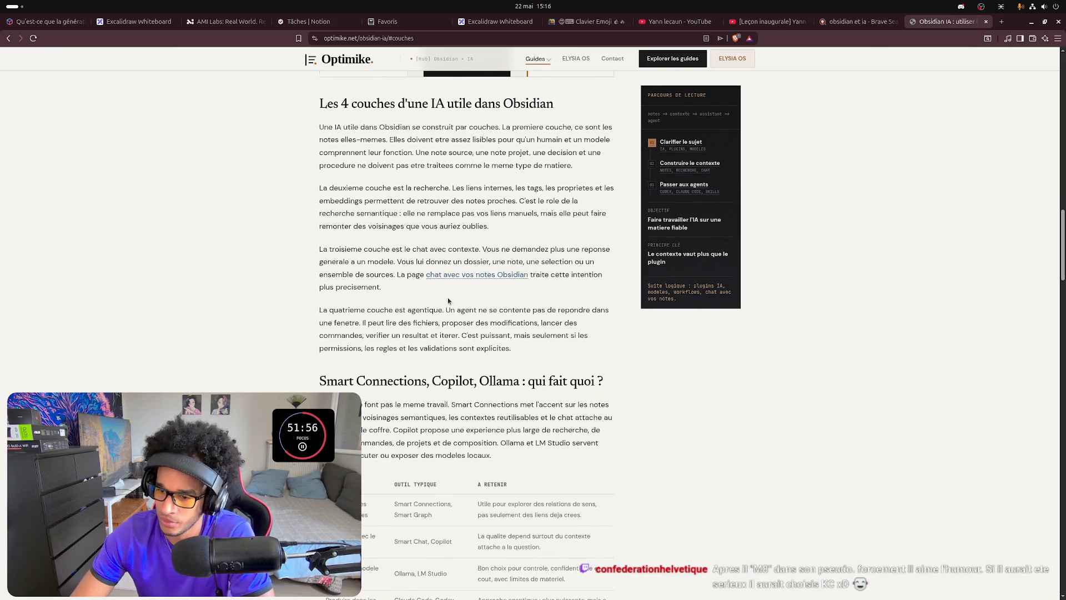
pyautogui.scroll(-2, 449, 301)
pyautogui.scroll(-5, 449, 301)
pyautogui.scroll(-1, 448, 301)
pyautogui.scroll(-2, 449, 300)
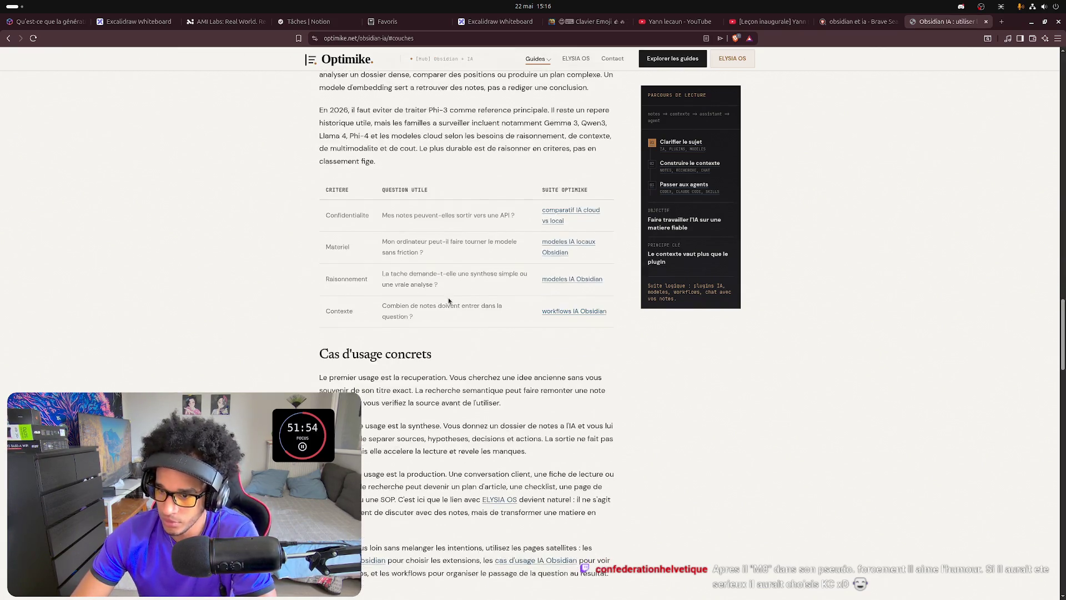
pyautogui.scroll(5, 449, 301)
pyautogui.scroll(5, 448, 301)
pyautogui.scroll(5, 449, 301)
# Return to the 'obsidian et ia' Brave Search results from the Optimike guide.
pyautogui.click(855, 21)
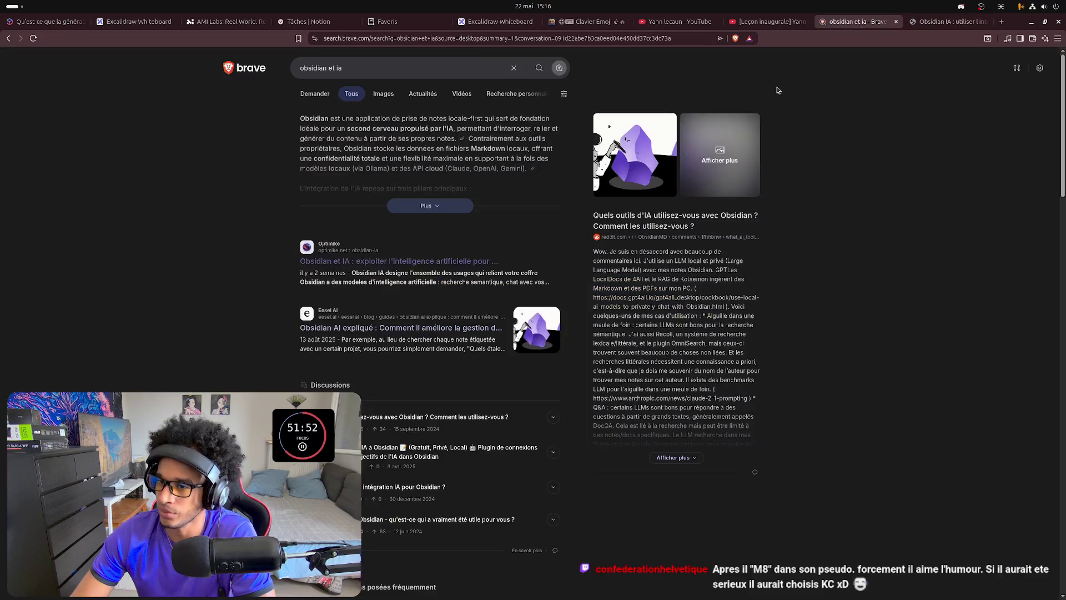
# Refine the query to 'architecture obsidian et ia' and run the search.
pyautogui.click(380, 70)
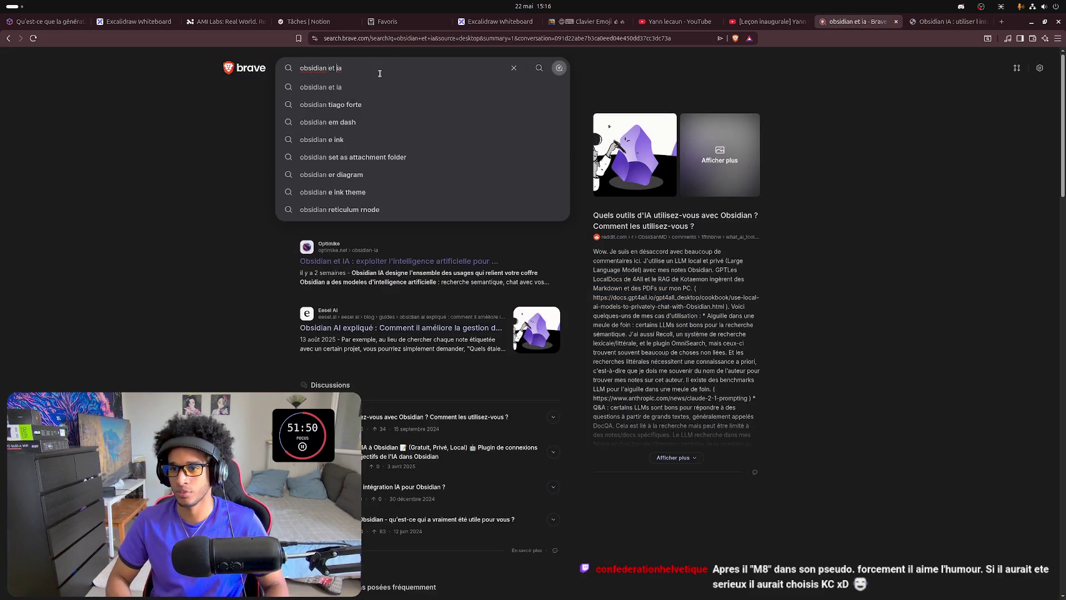
pyautogui.write('a')
pyautogui.click(380, 73)
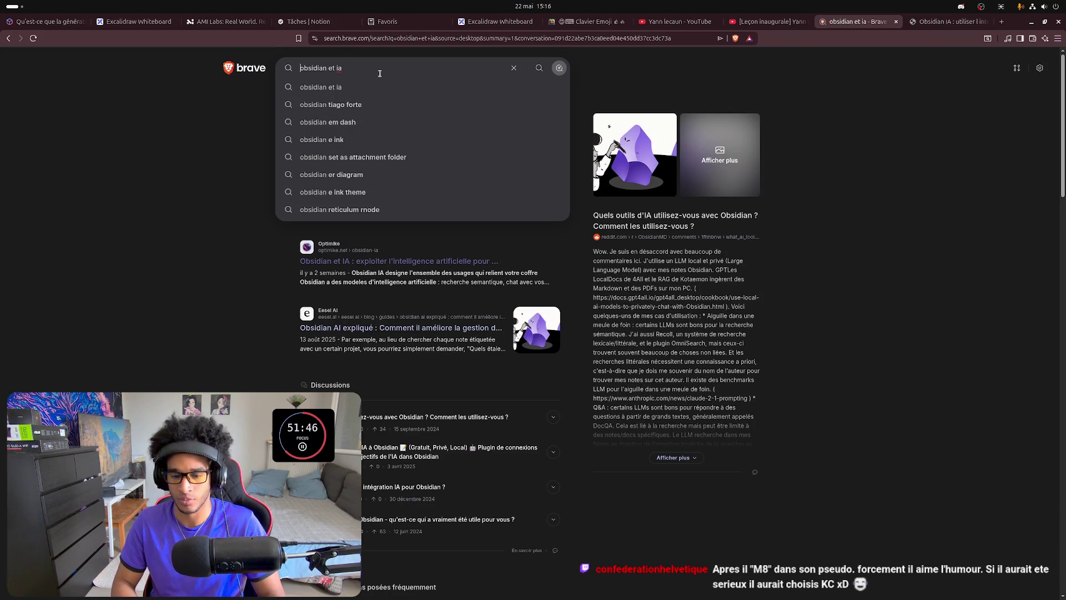
pyautogui.press('Home')
pyautogui.write('architecture')
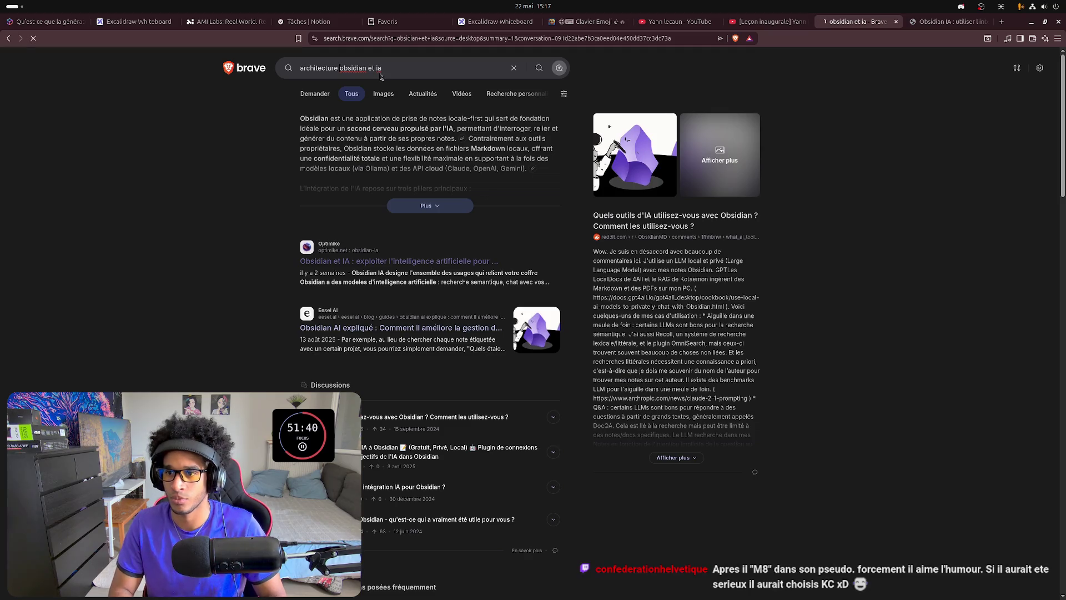
pyautogui.press('Return')
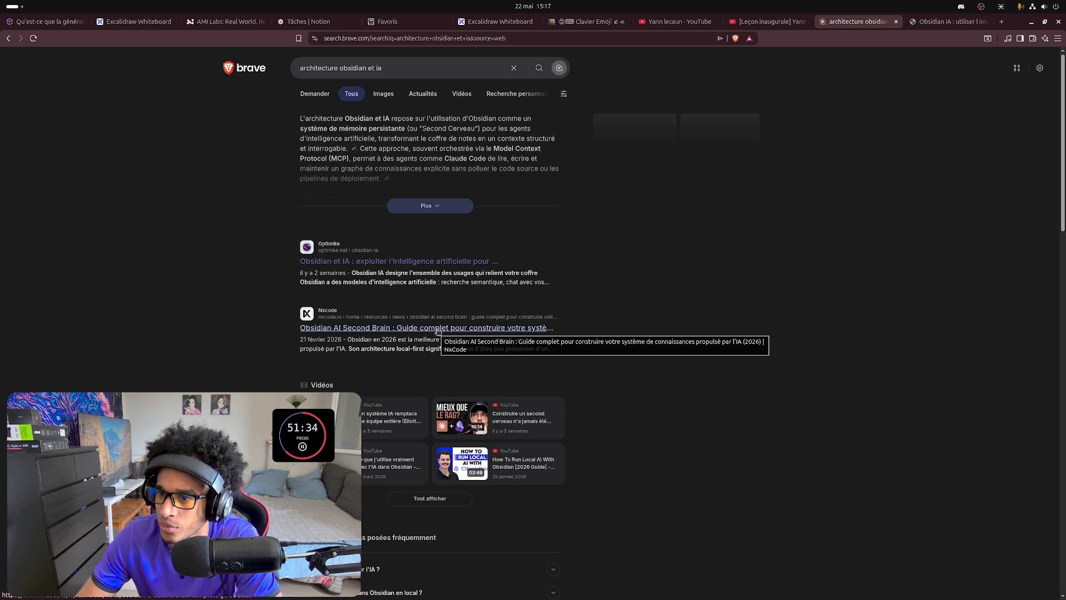
# Open the NxCode Obsidian AI Second Brain guide in a new tab and switch to it.
pyautogui.middleClick(438, 331)
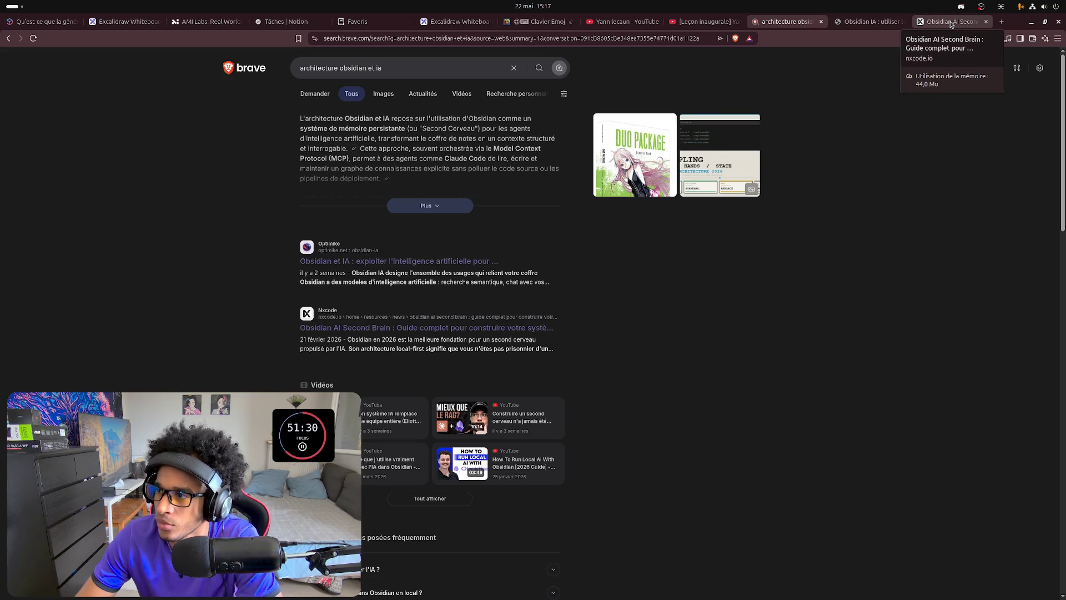
pyautogui.click(951, 21)
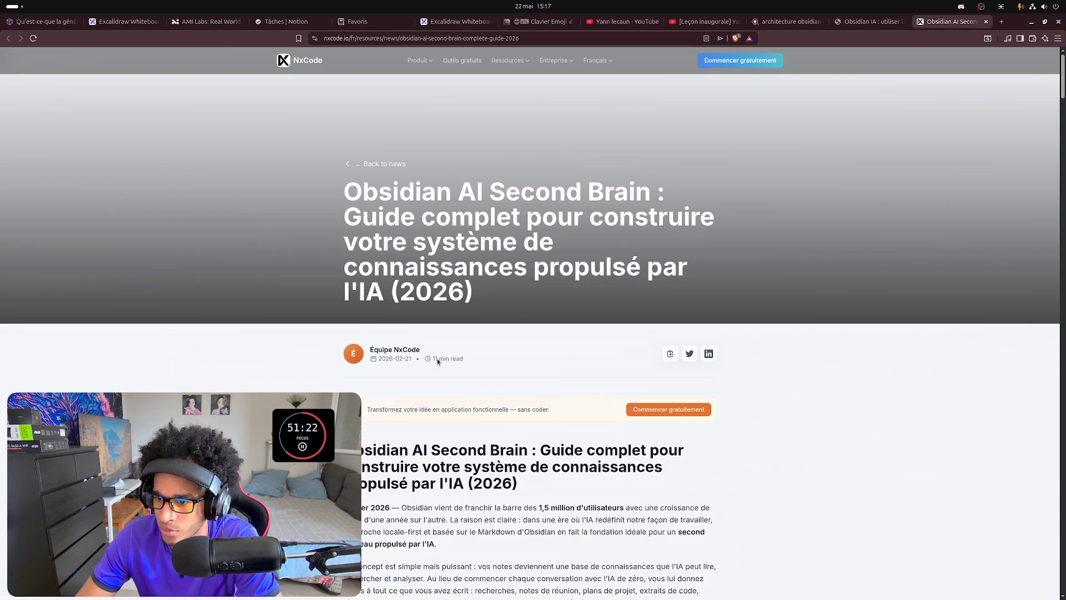
pyautogui.scroll(-1, 434, 361)
pyautogui.scroll(-3, 434, 361)
pyautogui.scroll(-1, 442, 360)
pyautogui.scroll(-3, 452, 360)
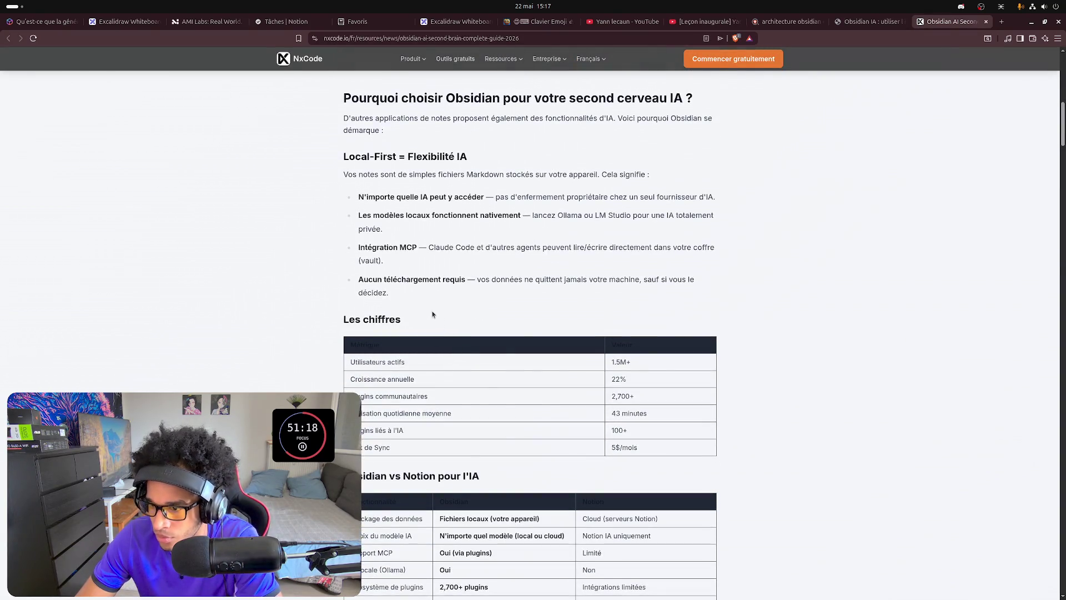
pyautogui.scroll(-1, 433, 314)
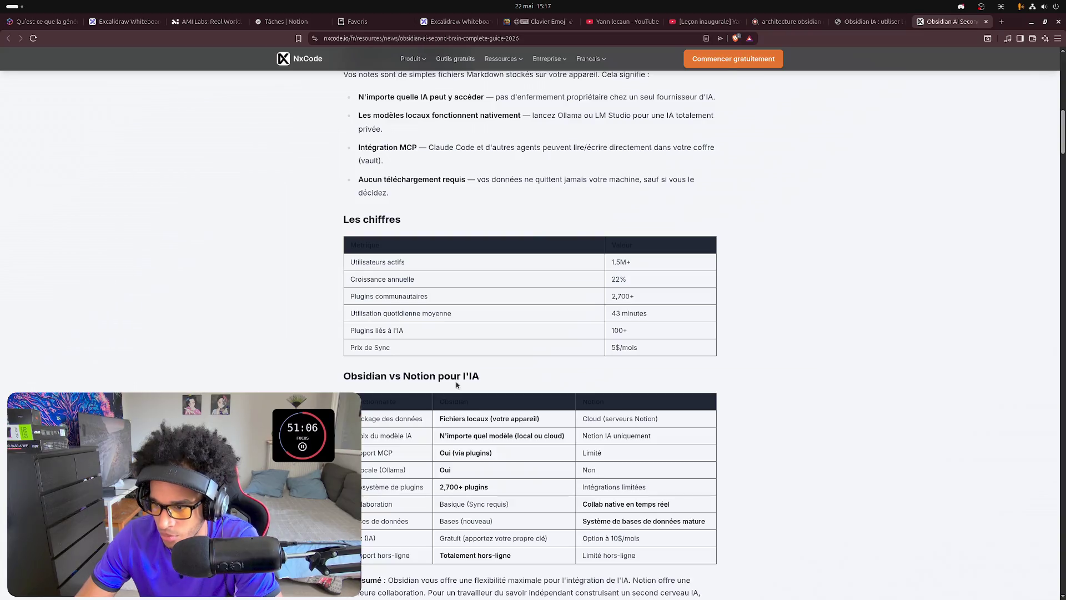
pyautogui.scroll(-1, 456, 381)
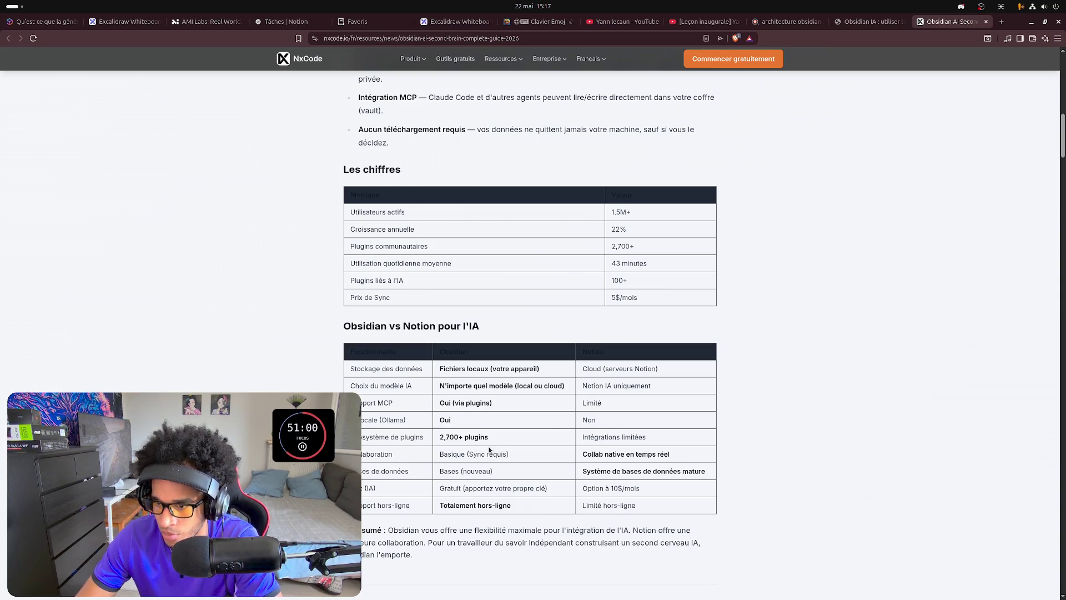
pyautogui.scroll(-1, 489, 451)
pyautogui.scroll(-2, 488, 445)
pyautogui.scroll(-1, 488, 446)
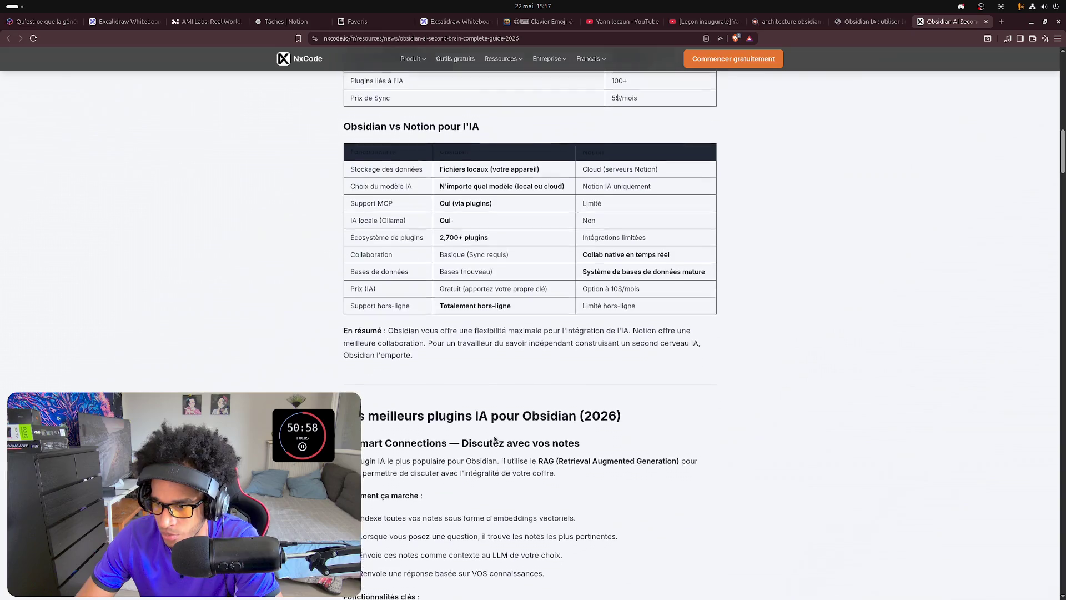
pyautogui.scroll(-1, 487, 421)
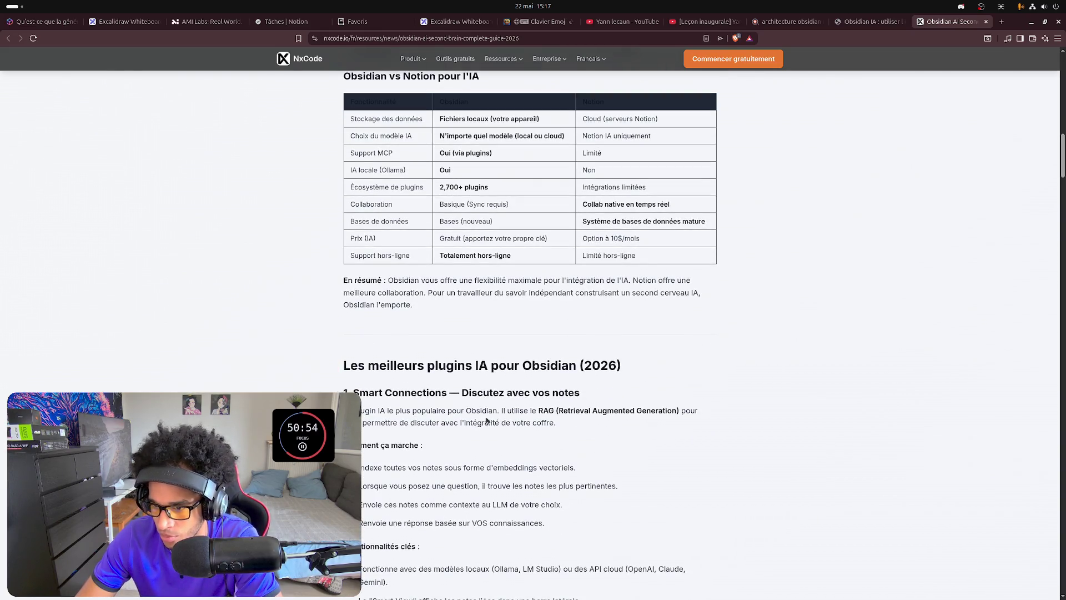
pyautogui.scroll(-1, 488, 421)
pyautogui.scroll(-5, 485, 418)
pyautogui.scroll(-5, 486, 417)
pyautogui.scroll(-1, 486, 417)
pyautogui.scroll(-2, 486, 417)
pyautogui.scroll(-2, 486, 418)
pyautogui.scroll(-2, 486, 417)
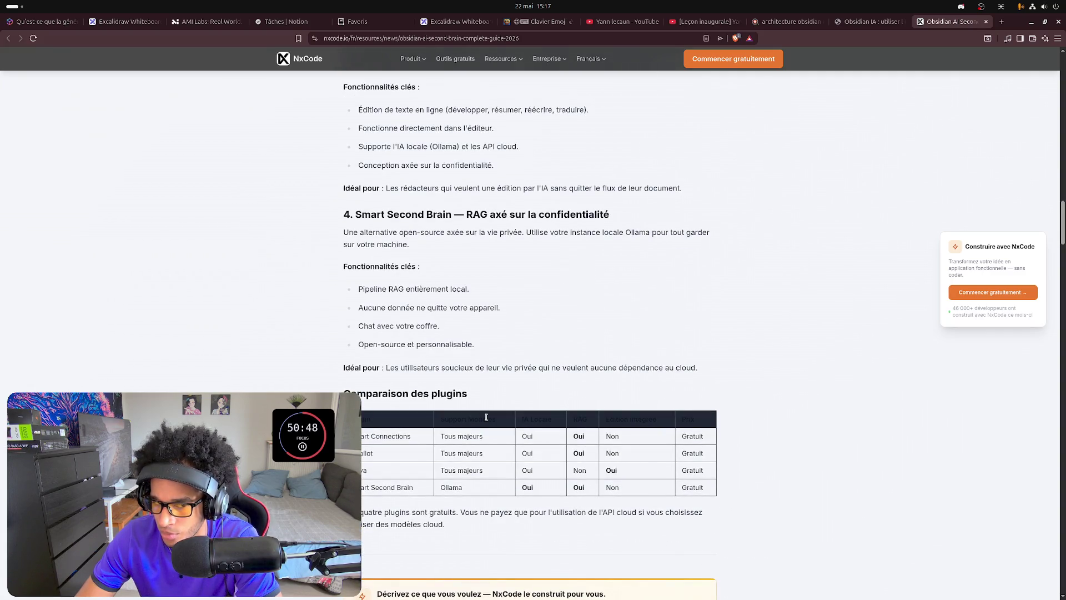
pyautogui.scroll(-4, 486, 416)
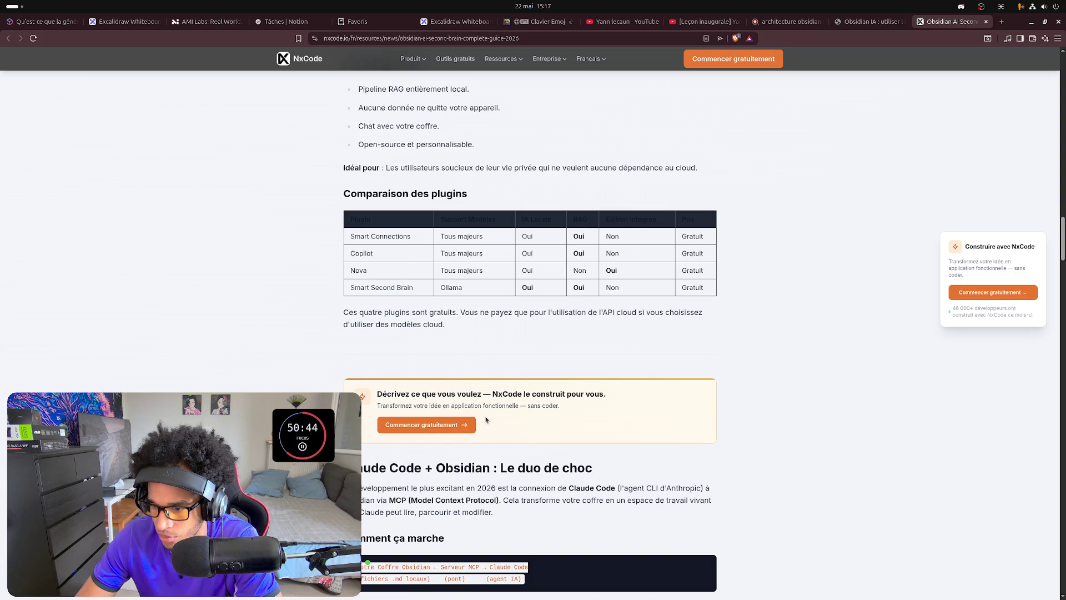
pyautogui.scroll(-1, 486, 419)
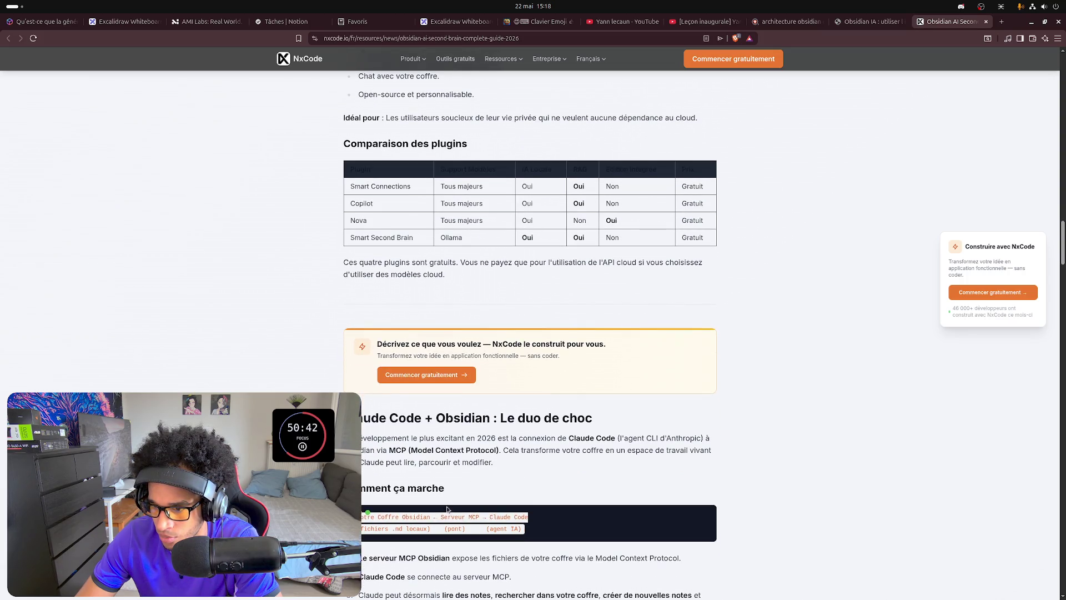
pyautogui.scroll(-1, 550, 492)
pyautogui.scroll(-1, 551, 491)
pyautogui.scroll(-2, 543, 433)
pyautogui.scroll(-1, 542, 434)
pyautogui.scroll(-2, 542, 433)
pyautogui.scroll(-1, 550, 402)
pyautogui.scroll(-1, 550, 402)
pyautogui.scroll(-3, 549, 401)
pyautogui.scroll(-5, 550, 402)
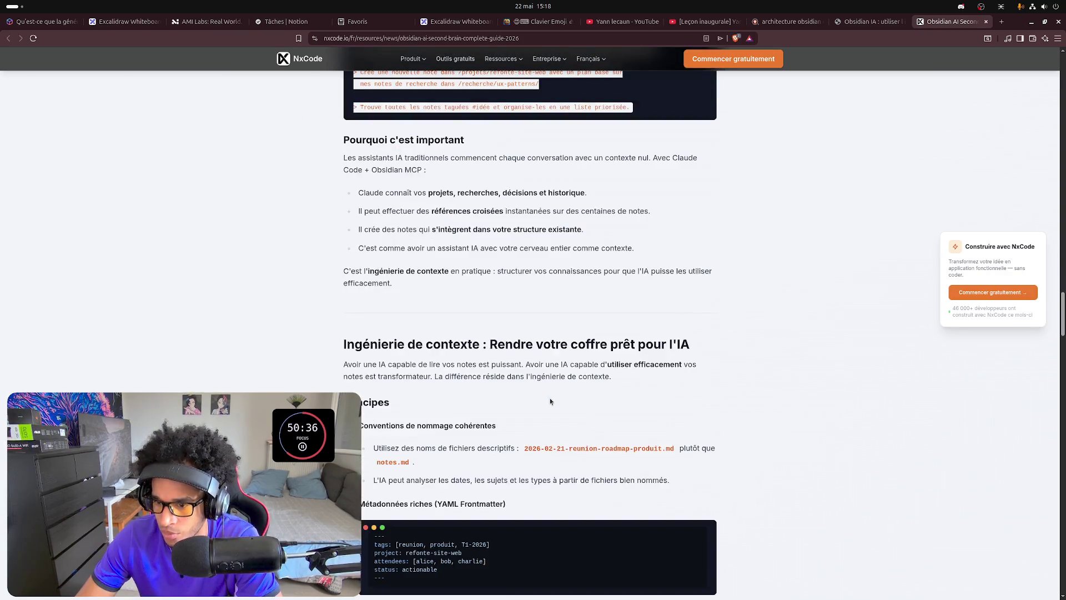
pyautogui.scroll(-4, 550, 402)
pyautogui.scroll(-5, 551, 401)
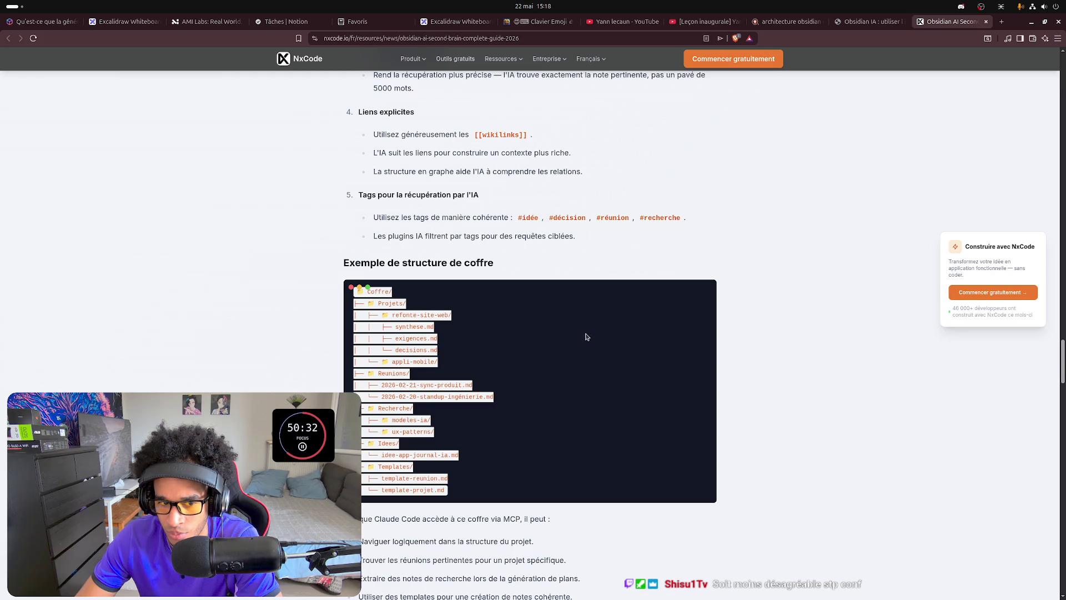
pyautogui.scroll(-3, 603, 303)
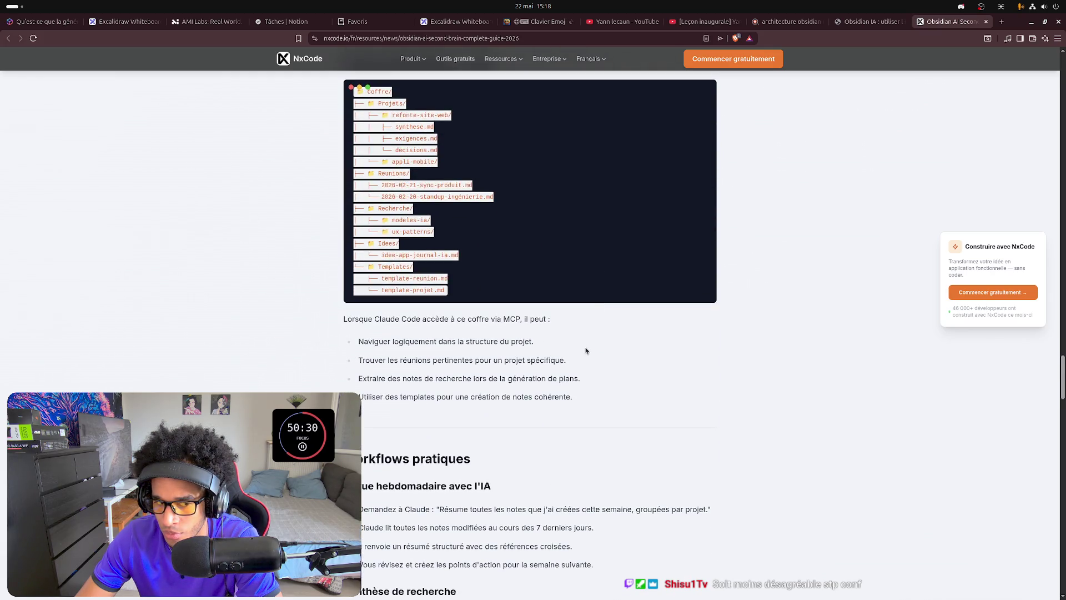
pyautogui.scroll(-2, 586, 347)
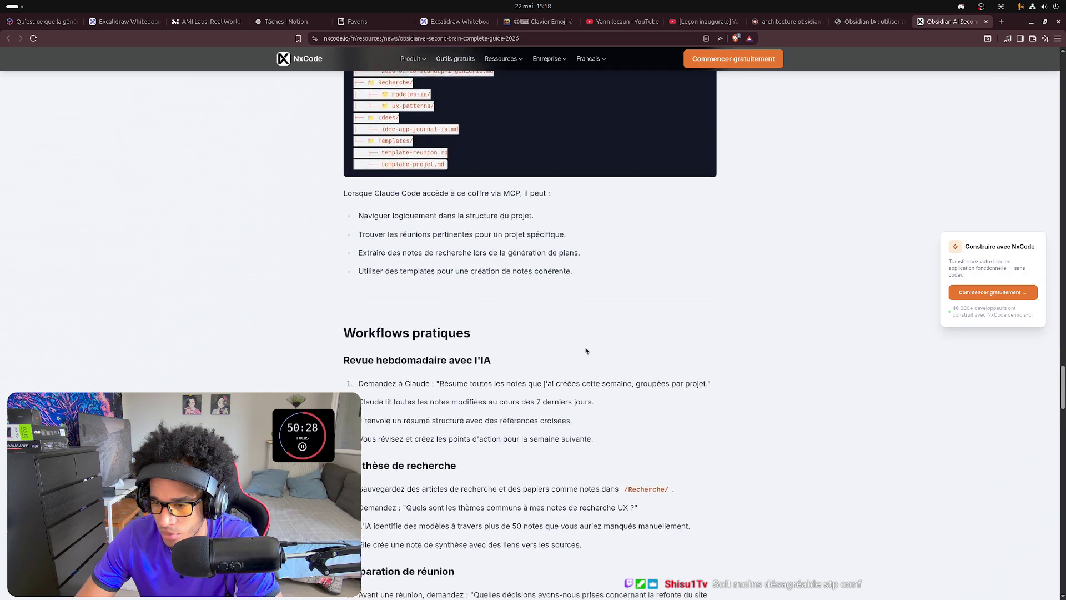
pyautogui.scroll(-1, 586, 347)
pyautogui.scroll(-1, 586, 347)
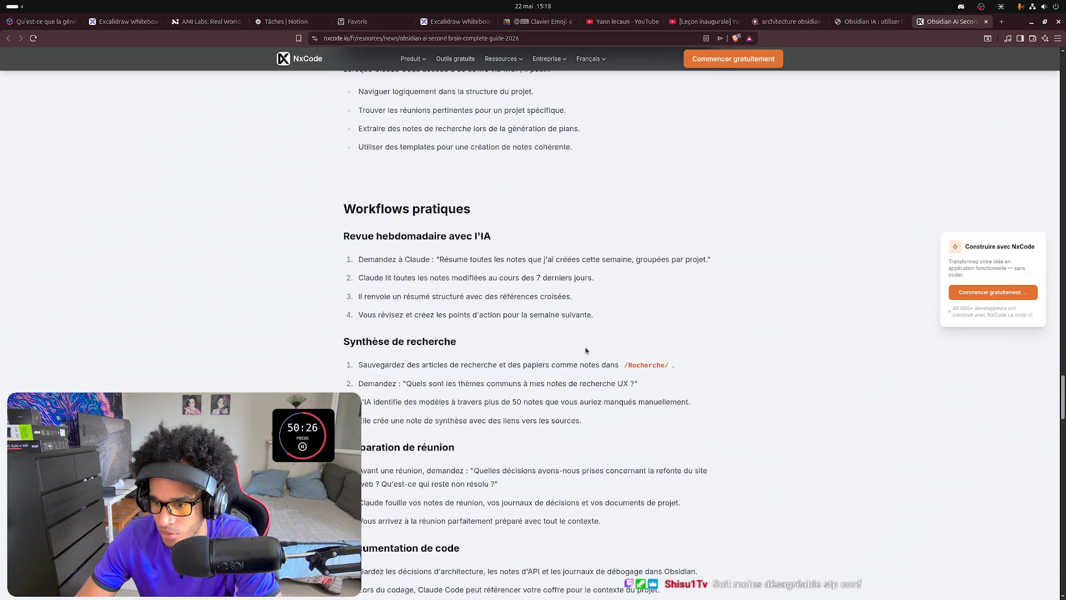
pyautogui.scroll(2, 425, 283)
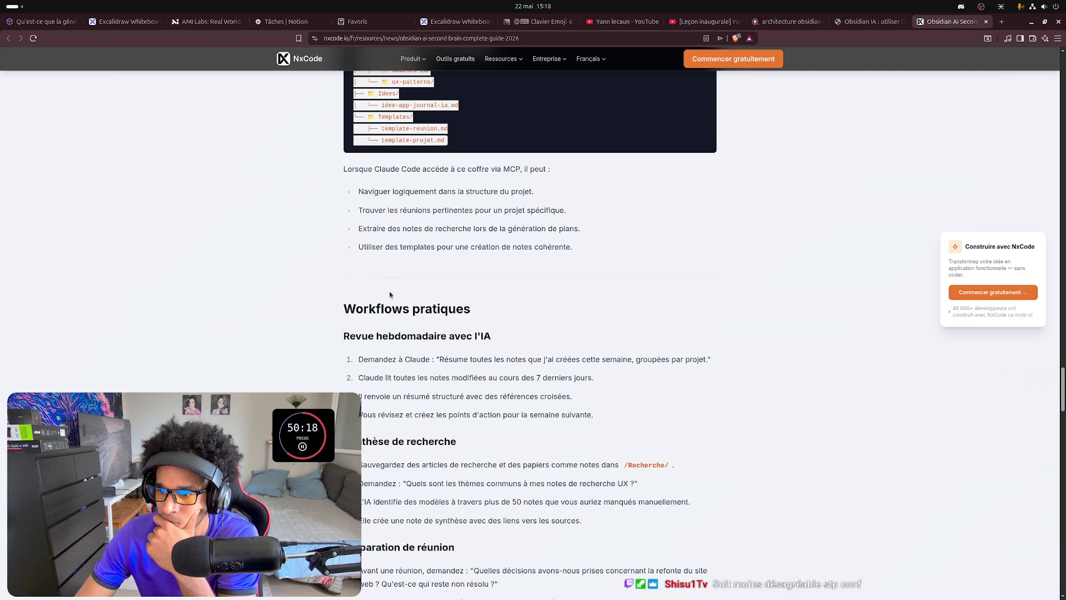
pyautogui.scroll(-1, 423, 345)
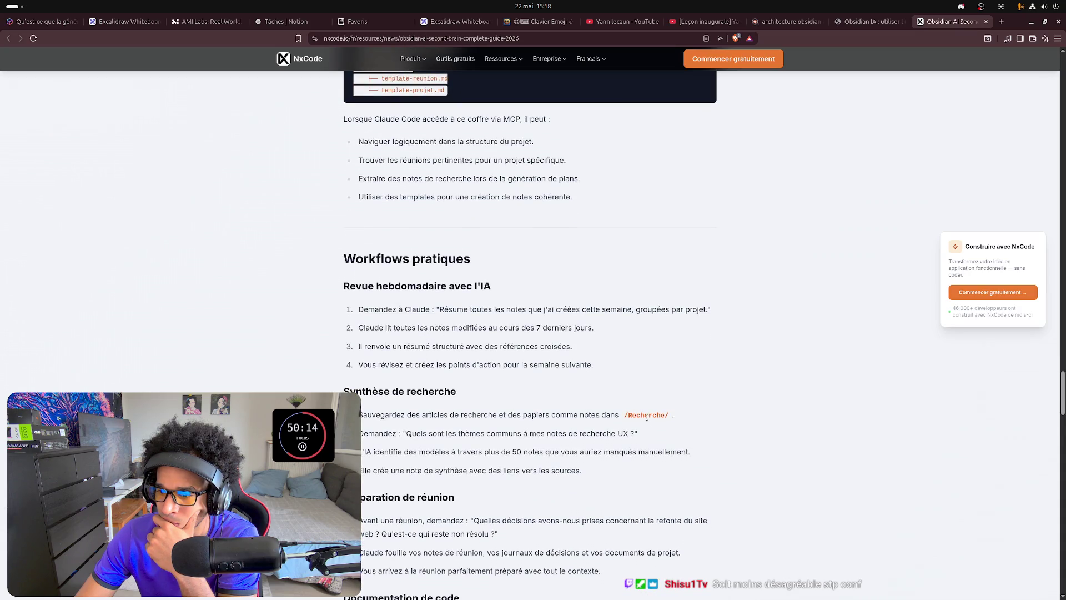
pyautogui.scroll(-1, 574, 422)
pyautogui.scroll(-1, 503, 420)
pyautogui.scroll(-1, 503, 419)
pyautogui.scroll(-1, 502, 420)
pyautogui.scroll(-1, 503, 419)
pyautogui.scroll(-1, 503, 419)
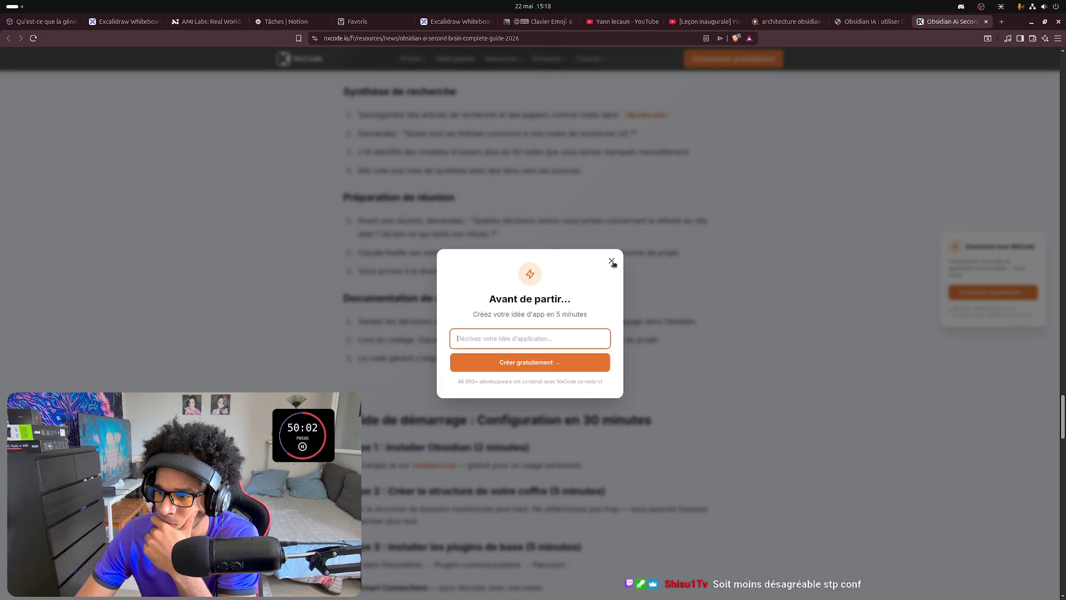
# Dismiss the 'Avant de partir...' app-idea popup on the NxCode guide.
pyautogui.click(612, 262)
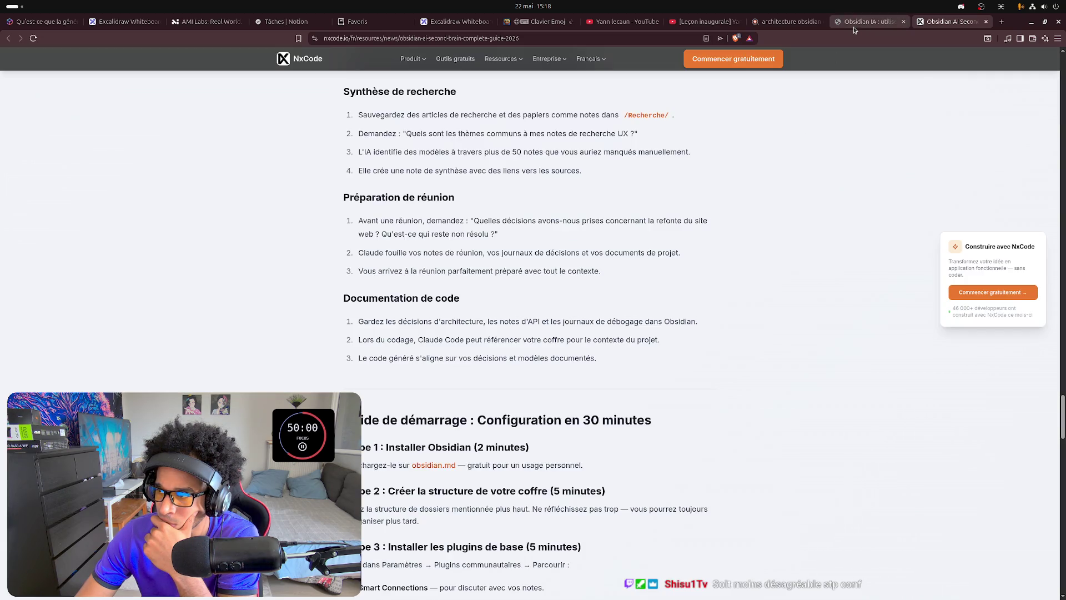
# Close the NxCode and Optimike guide tabs, returning to the search results.
pyautogui.click(854, 25)
pyautogui.click(986, 22)
pyautogui.click(903, 22)
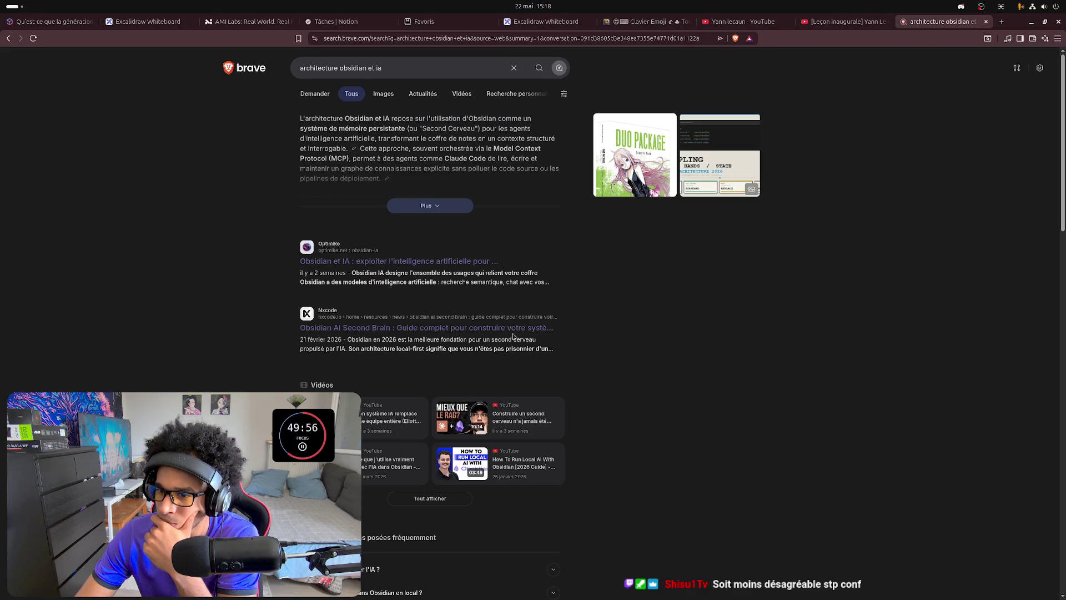
pyautogui.scroll(-1, 515, 337)
pyautogui.scroll(-2, 511, 336)
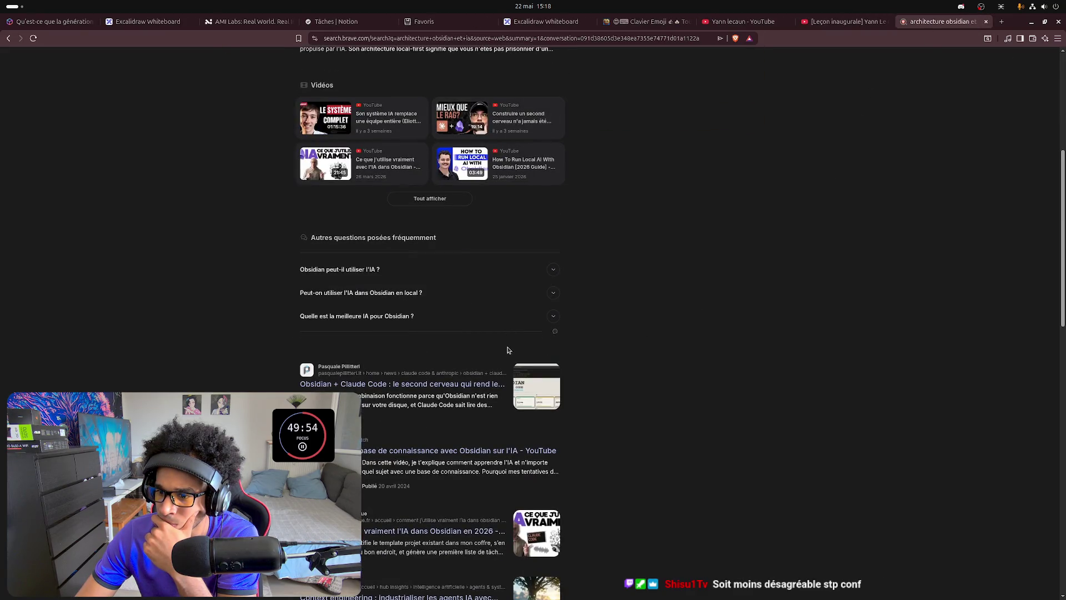
# Open the Obsidian + Claude Code article in a new tab, skim it, then close it.
pyautogui.middleClick(519, 343)
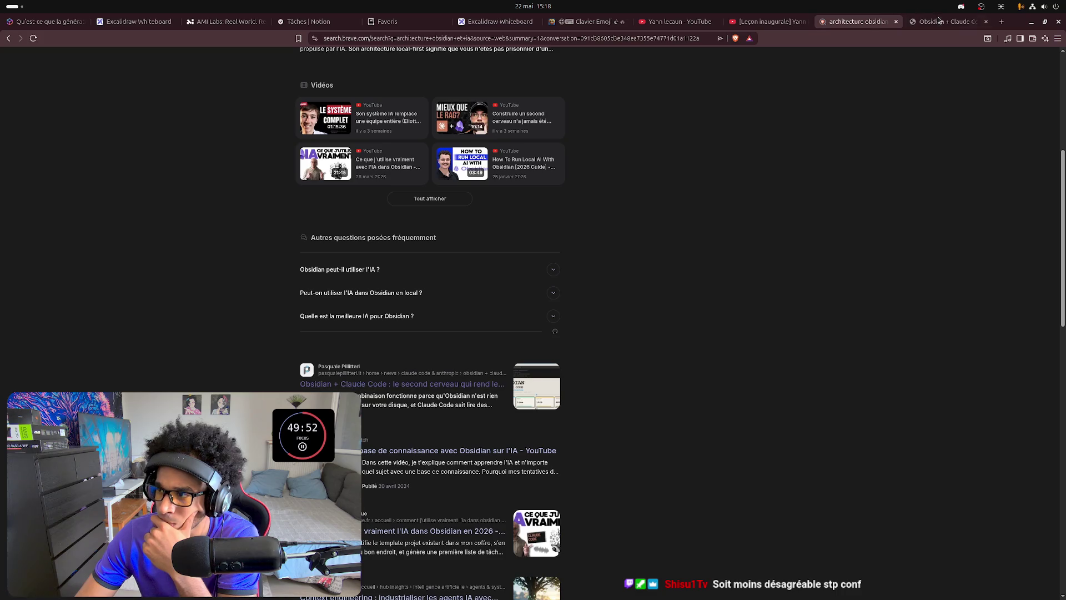
pyautogui.hotkey('ctrl', 'Tab')
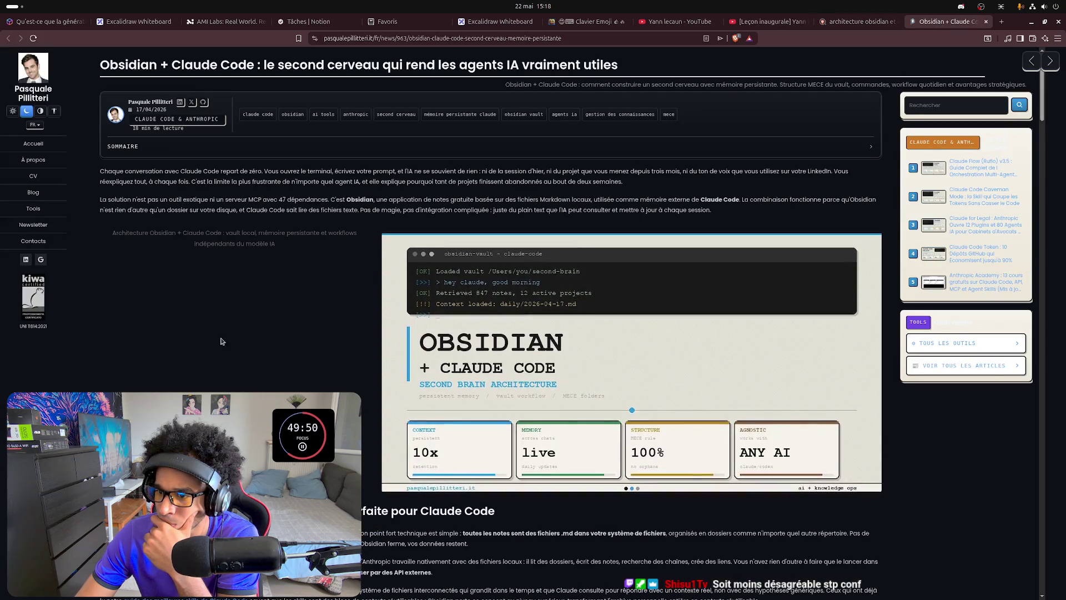
pyautogui.scroll(-2, 341, 381)
pyautogui.scroll(-1, 341, 381)
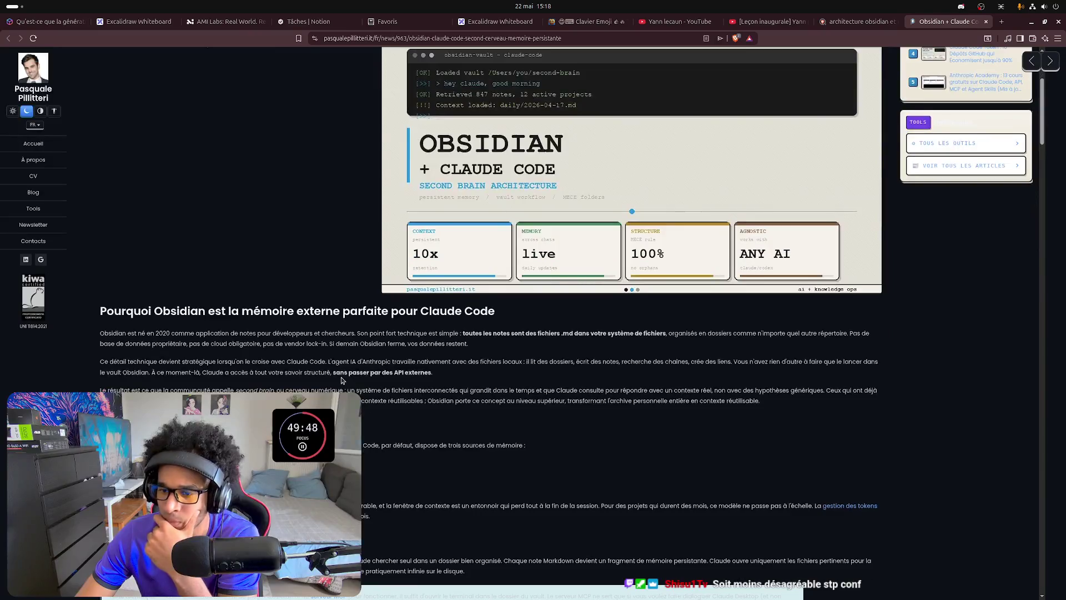
pyautogui.scroll(-2, 333, 376)
pyautogui.scroll(-1, 316, 367)
pyautogui.scroll(-1, 304, 361)
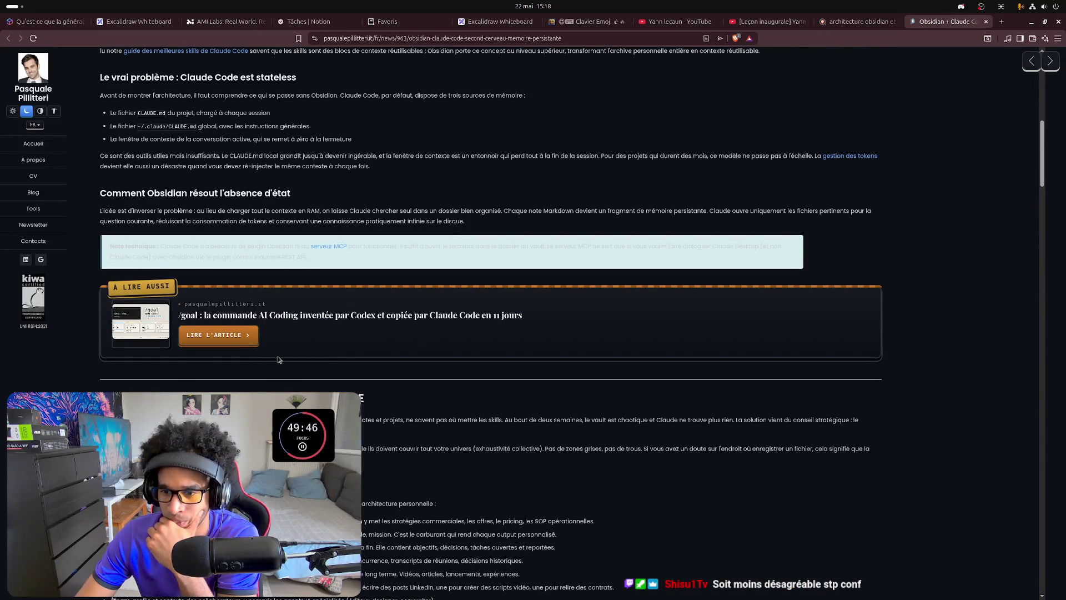
pyautogui.scroll(-1, 278, 355)
pyautogui.scroll(-1, 277, 355)
pyautogui.scroll(10, 278, 356)
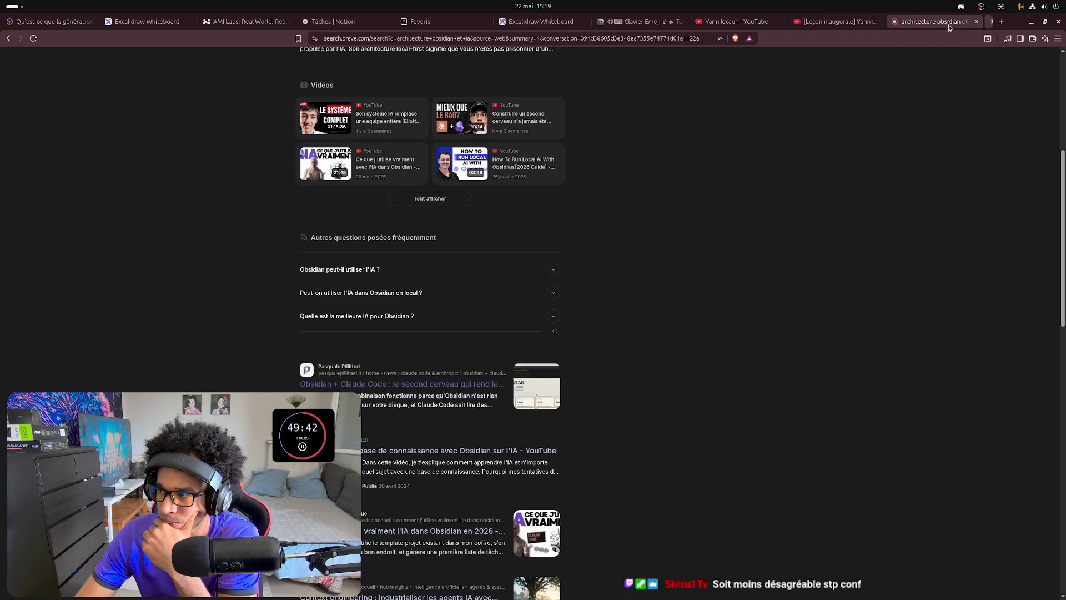
pyautogui.click(986, 21)
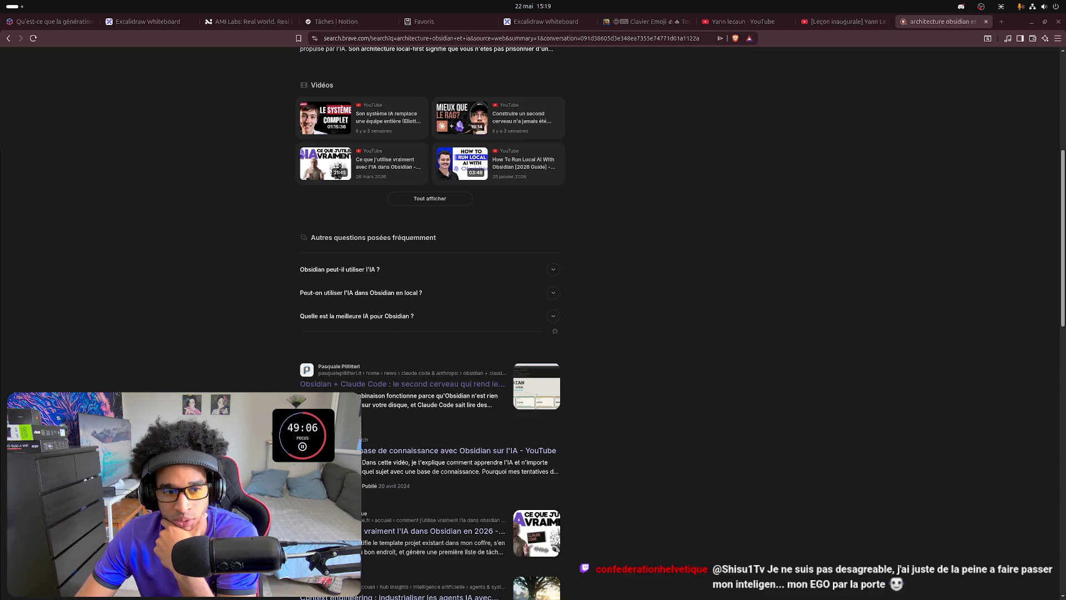
pyautogui.scroll(-3, 726, 332)
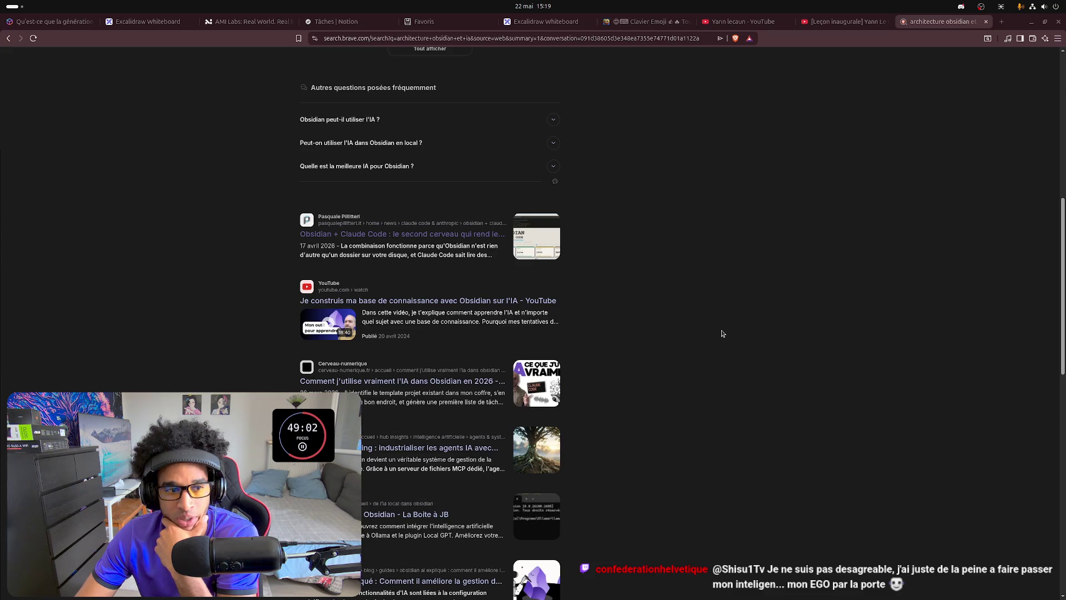
pyautogui.scroll(-3, 737, 296)
pyautogui.scroll(-2, 761, 305)
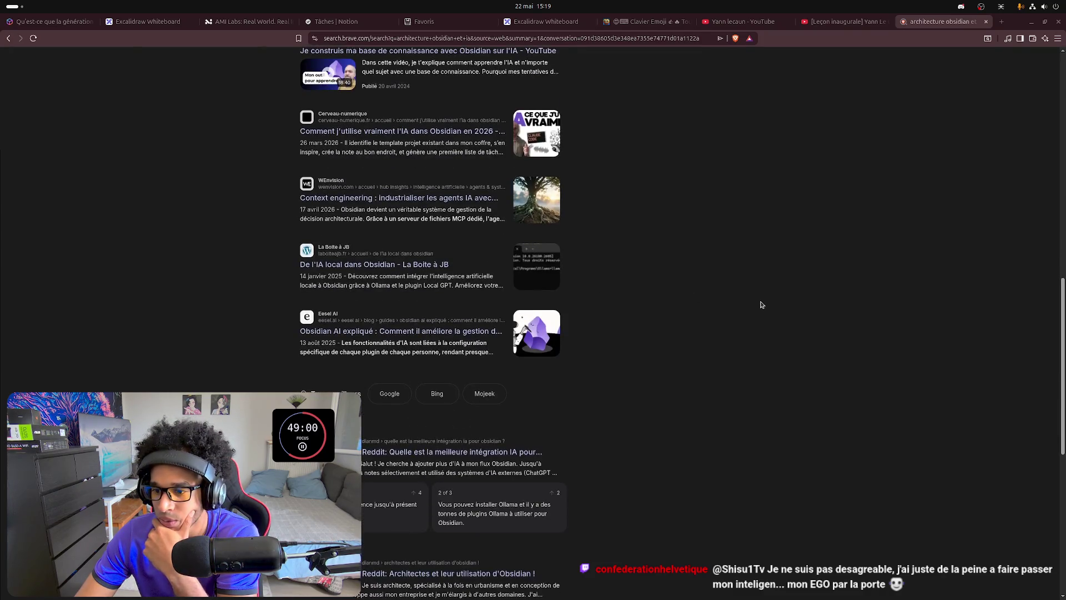
pyautogui.scroll(1, 761, 305)
pyautogui.scroll(1, 761, 305)
pyautogui.scroll(1, 761, 305)
pyautogui.scroll(2, 761, 305)
pyautogui.scroll(1, 761, 305)
pyautogui.scroll(-1, 725, 355)
pyautogui.scroll(2, 731, 347)
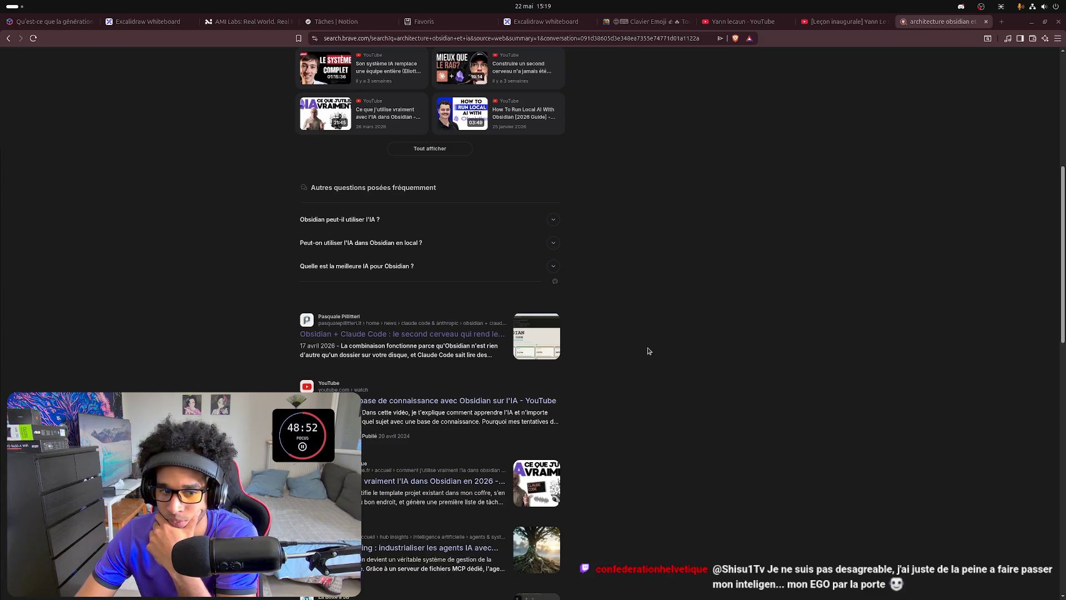
pyautogui.scroll(-1, 614, 347)
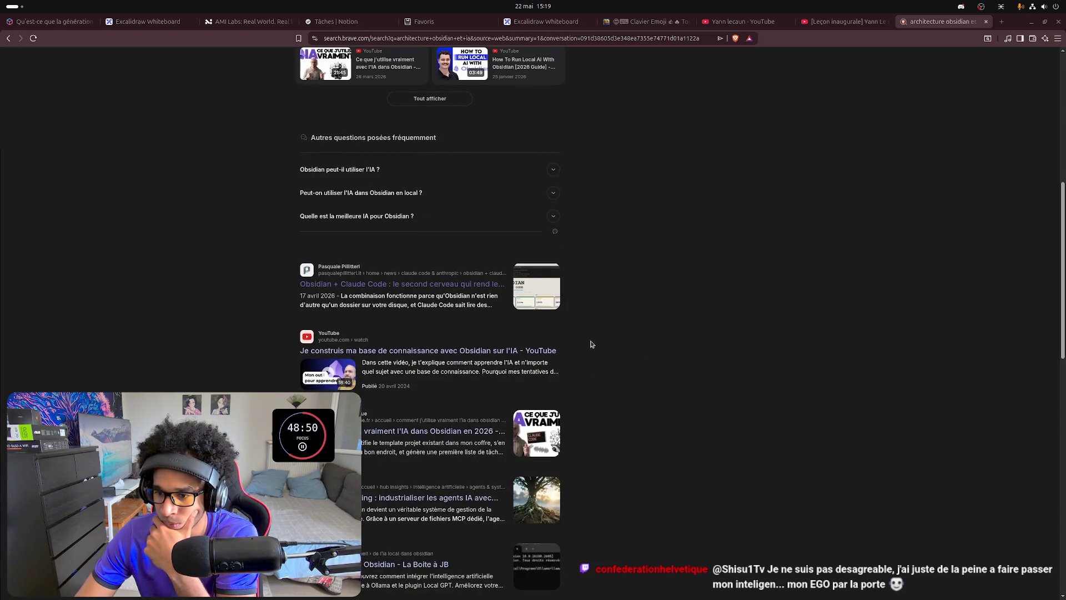
pyautogui.scroll(-2, 397, 350)
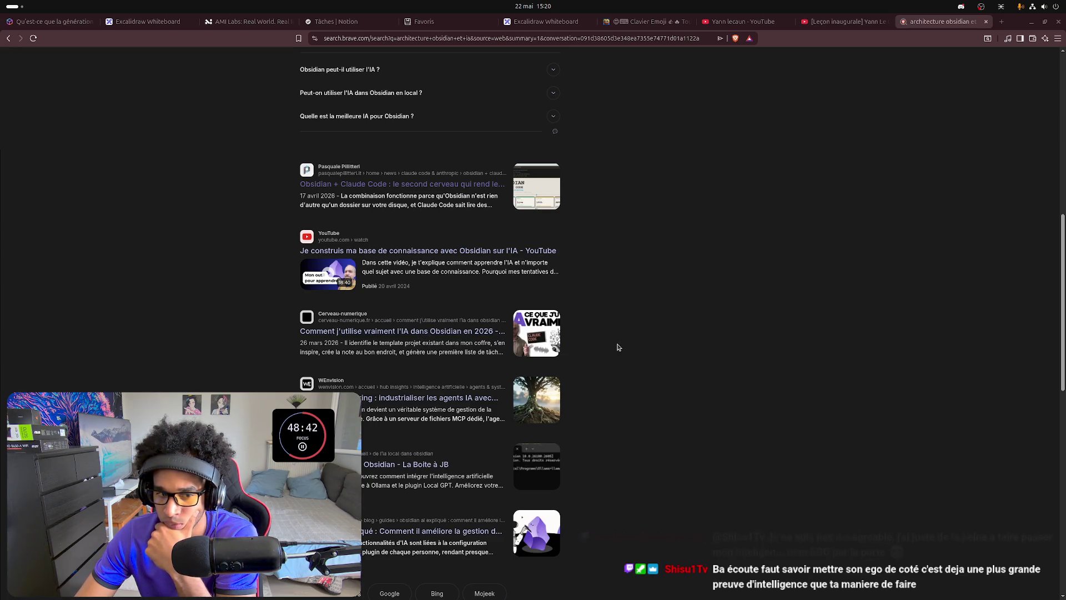
pyautogui.scroll(-1, 461, 325)
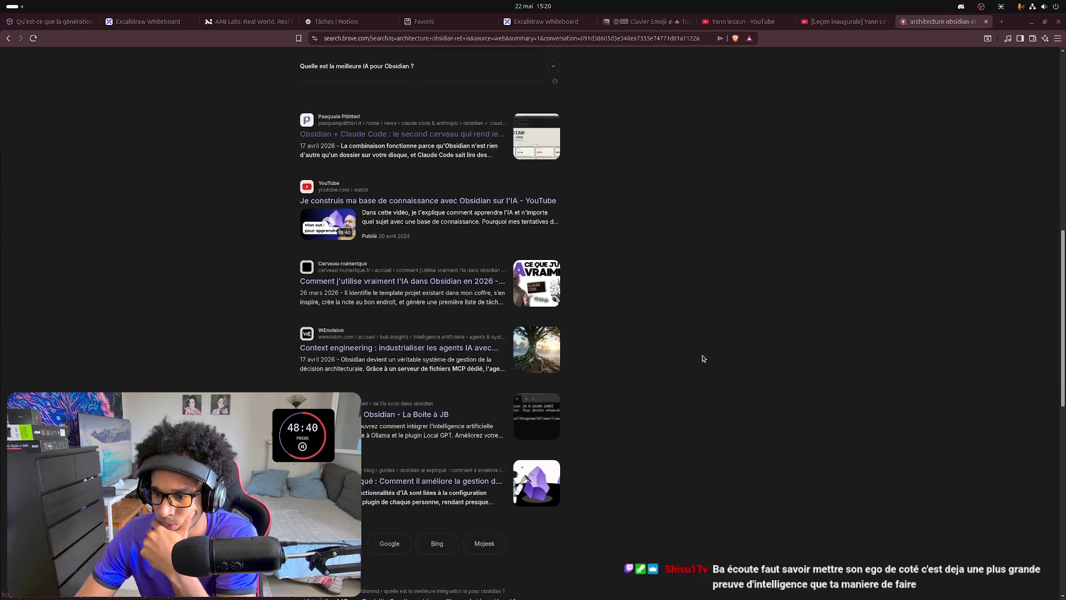
pyautogui.scroll(-4, 703, 353)
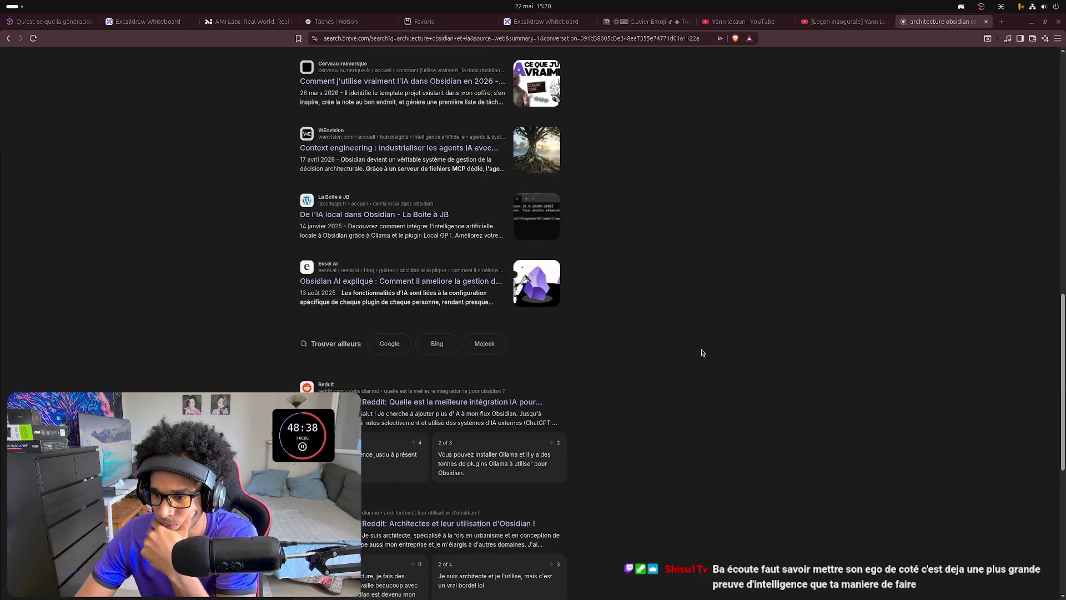
pyautogui.scroll(-1, 702, 354)
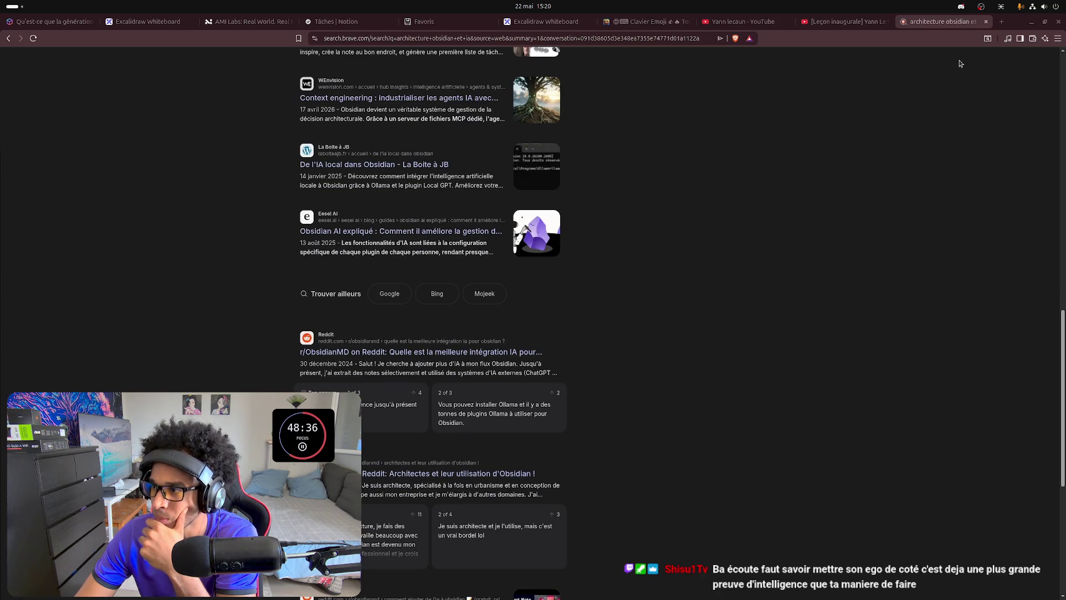
pyautogui.click(1033, 25)
pyautogui.click(1052, 25)
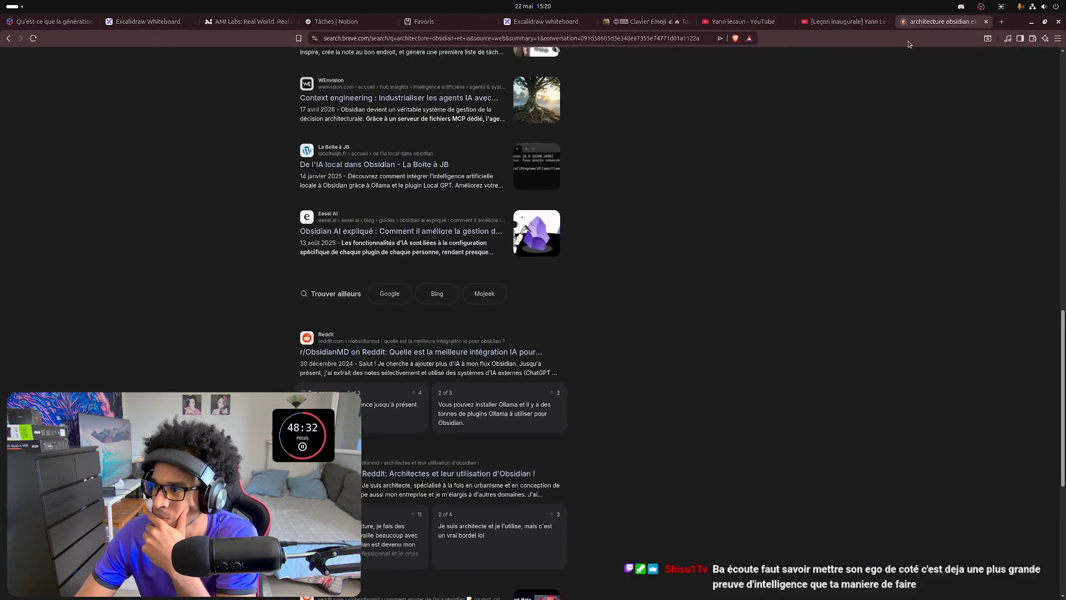
pyautogui.click(1002, 22)
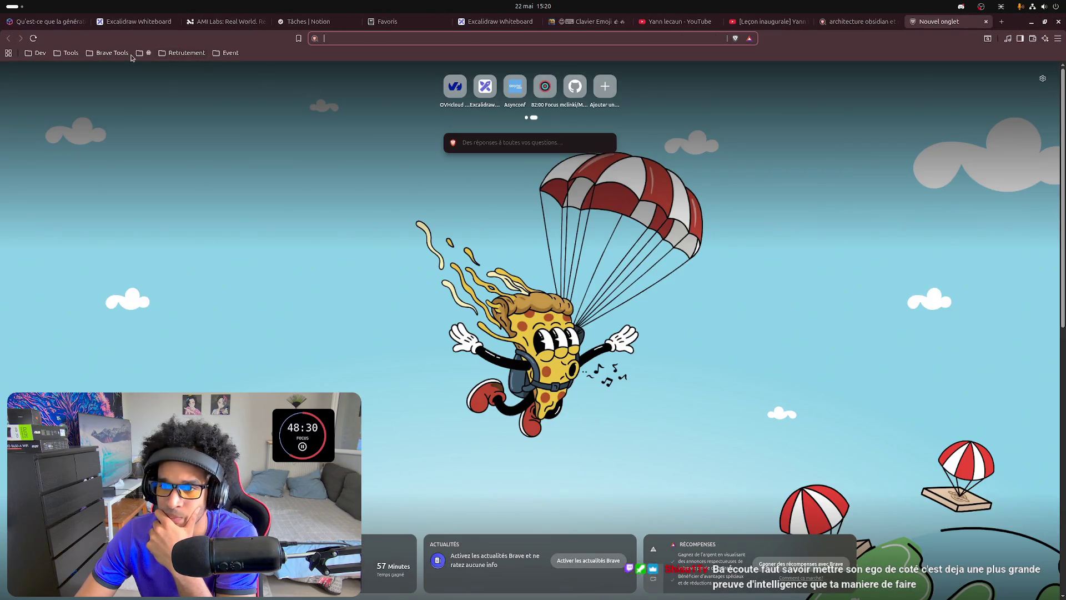
# From the portfolio_up bookmark, reach the GitHub profile and its starred repositories.
pyautogui.click(144, 52)
pyautogui.click(169, 138)
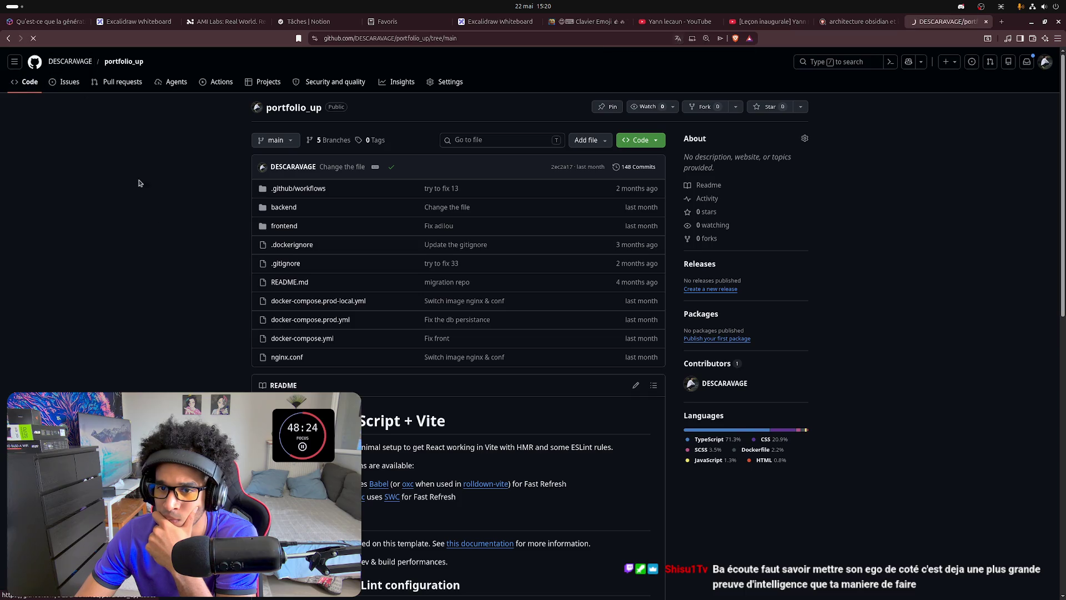
pyautogui.click(70, 61)
pyautogui.click(257, 81)
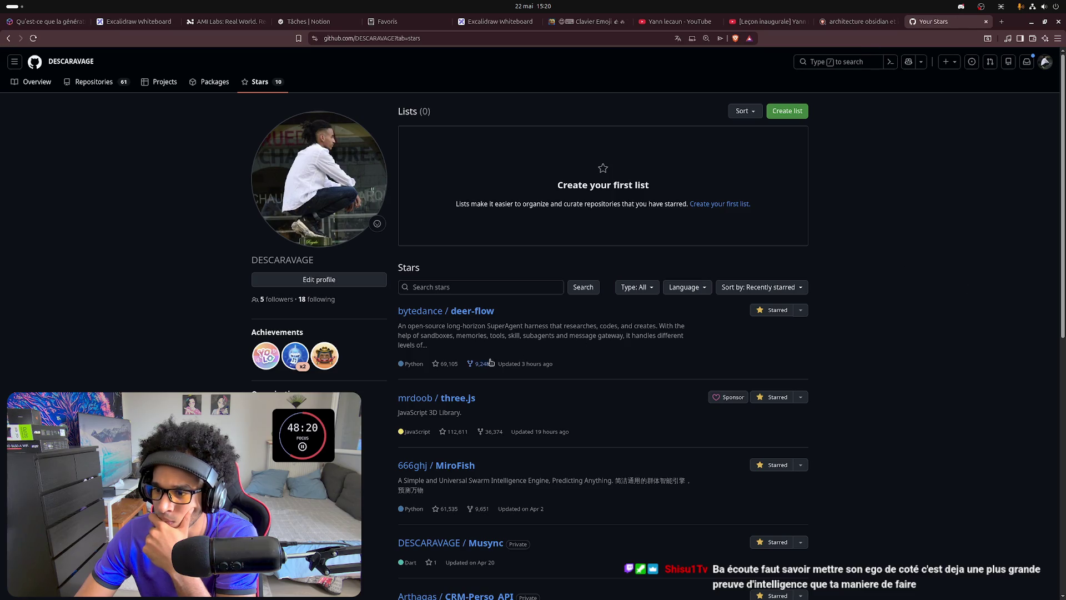
pyautogui.scroll(-1, 575, 326)
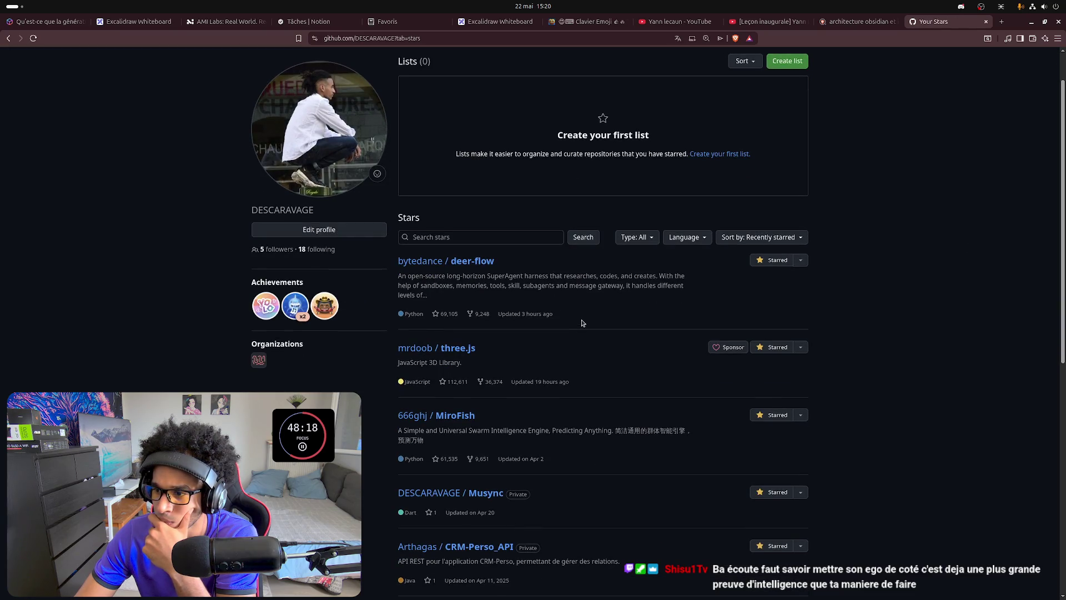
# Filter stars to forks only, then switch to the profile's own Repositories list.
pyautogui.click(647, 241)
pyautogui.click(641, 317)
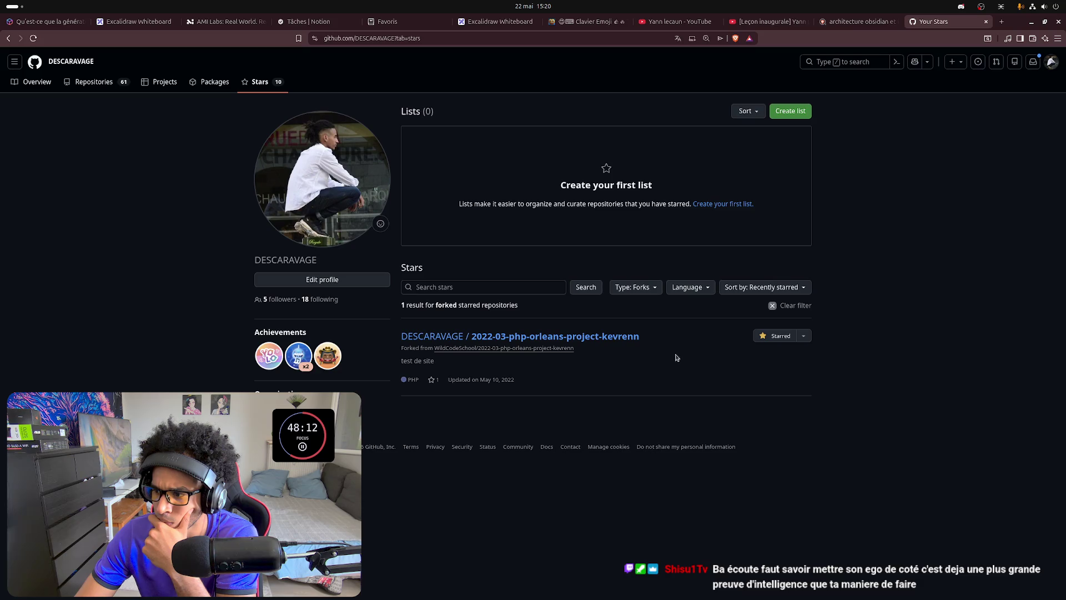
pyautogui.click(112, 80)
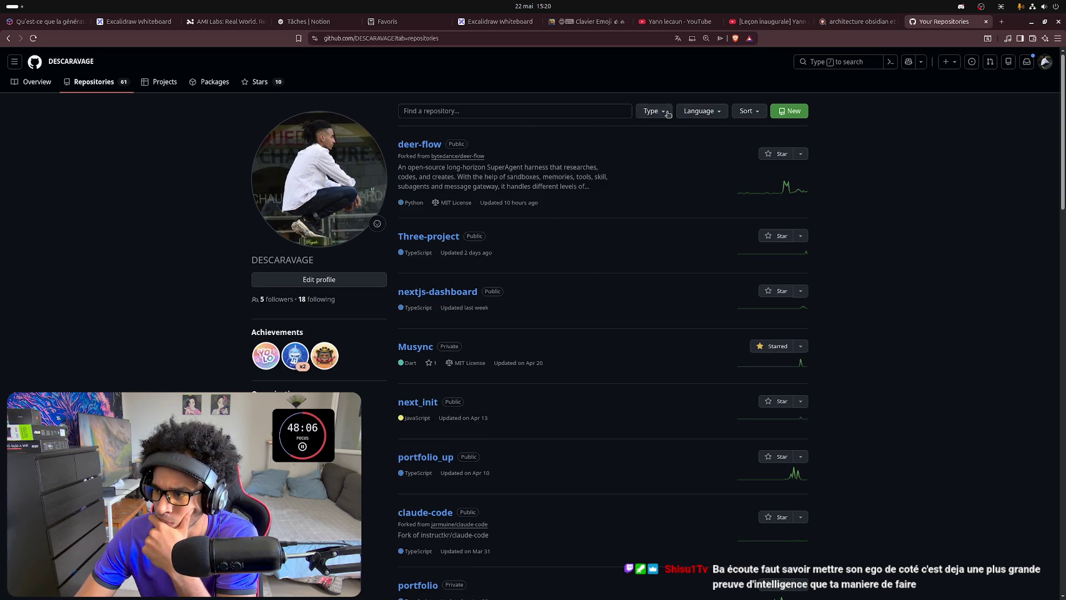
pyautogui.click(668, 113)
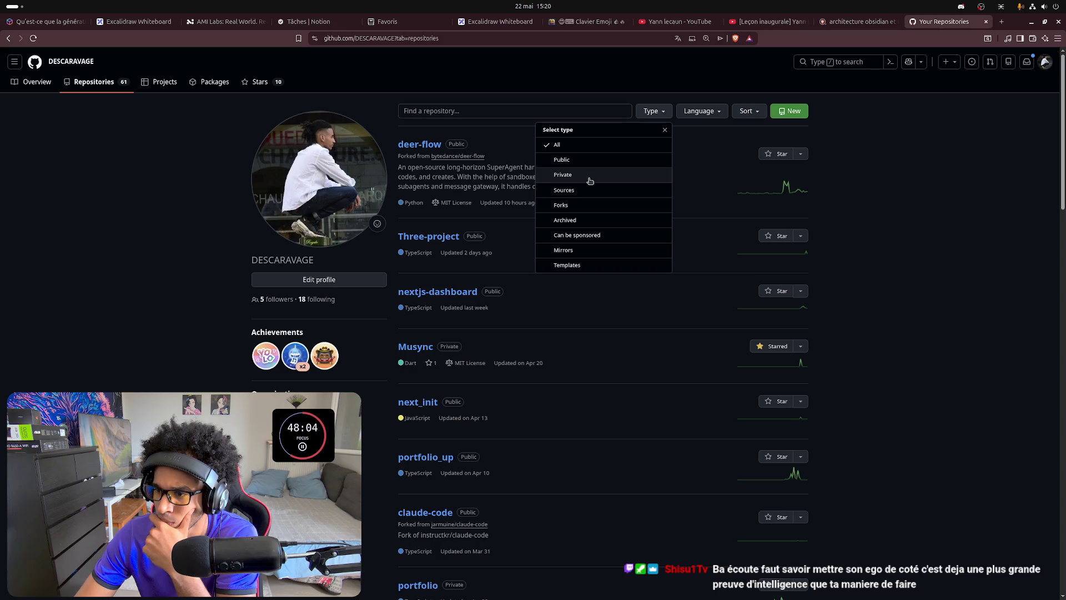
pyautogui.click(657, 111)
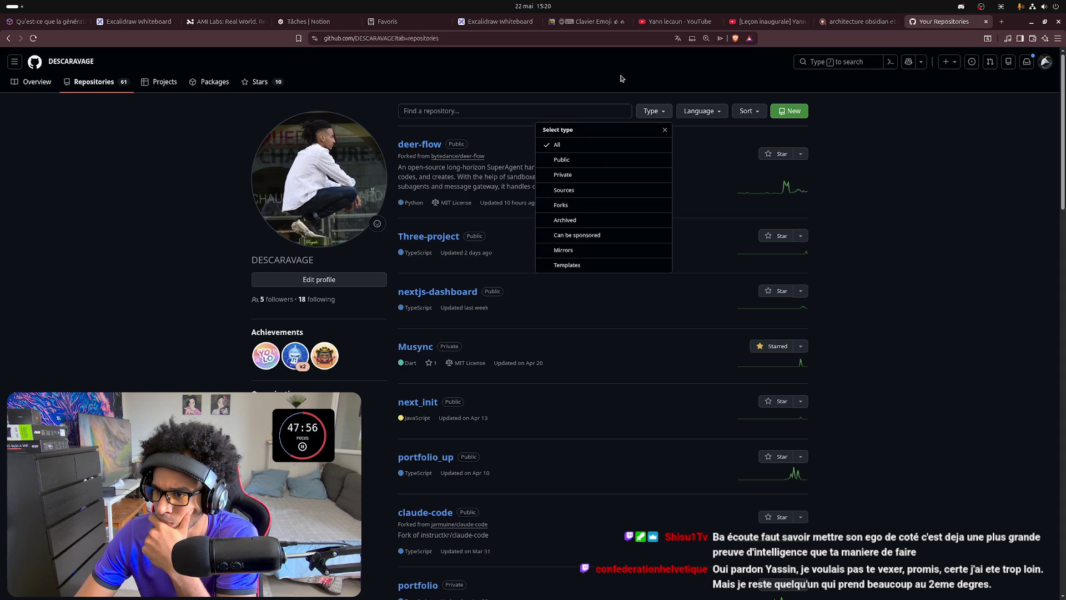
pyautogui.click(644, 79)
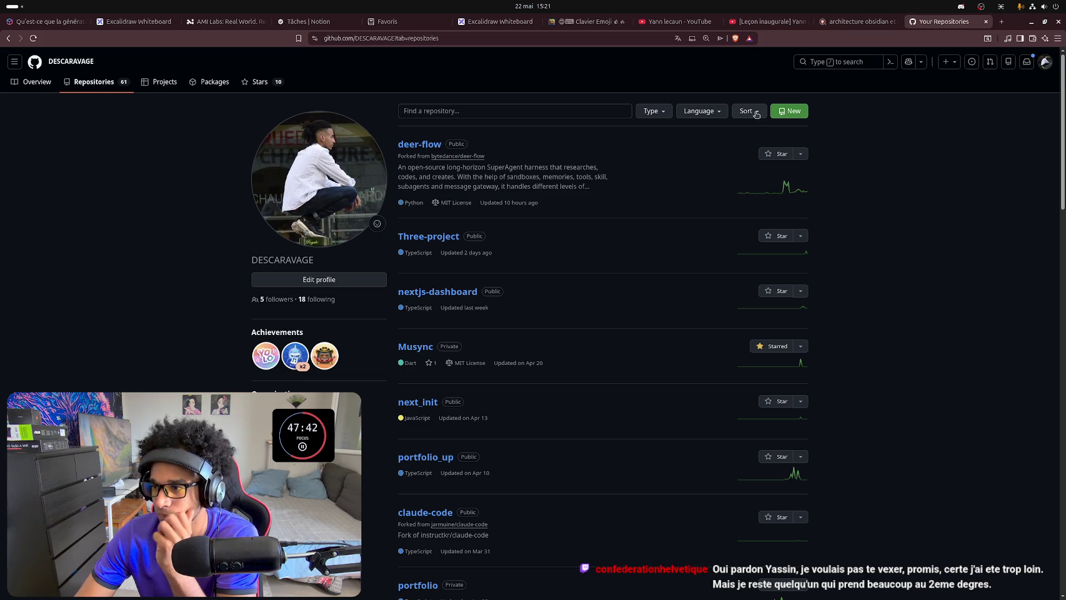
pyautogui.click(755, 112)
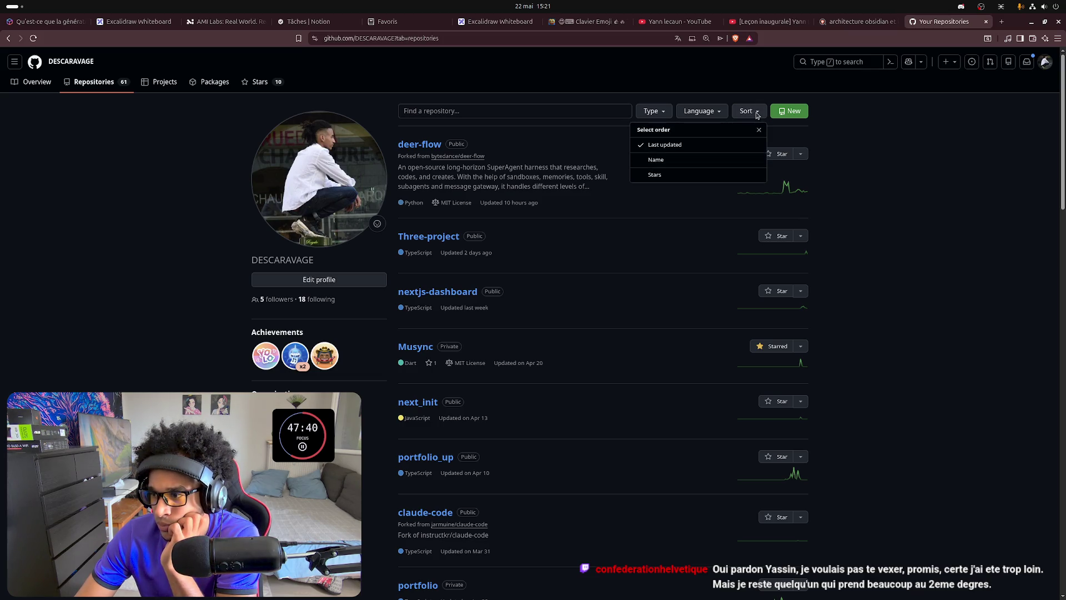
pyautogui.click(756, 113)
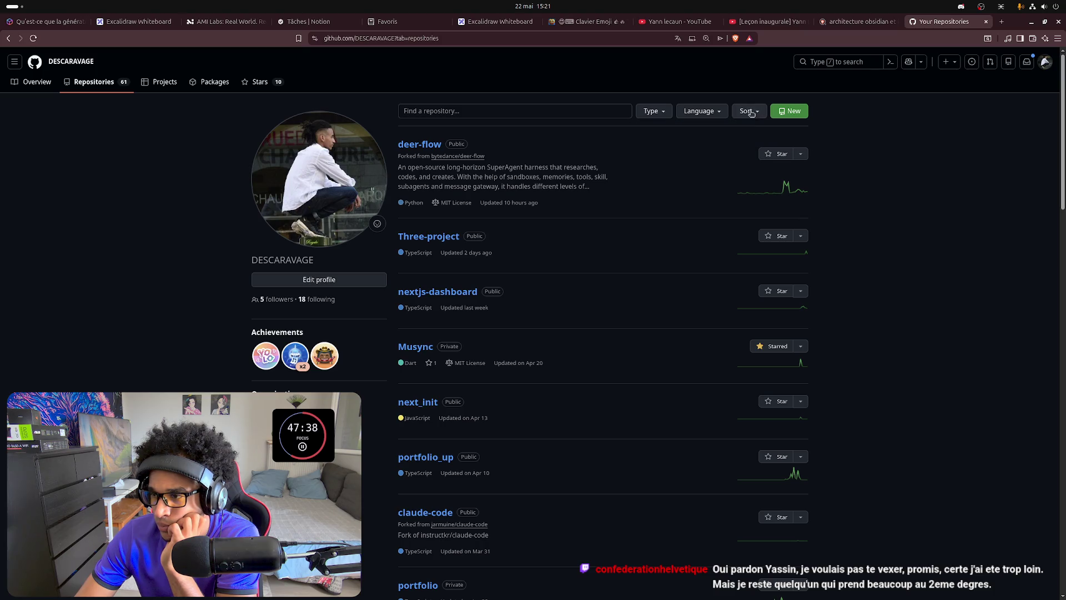
pyautogui.click(712, 114)
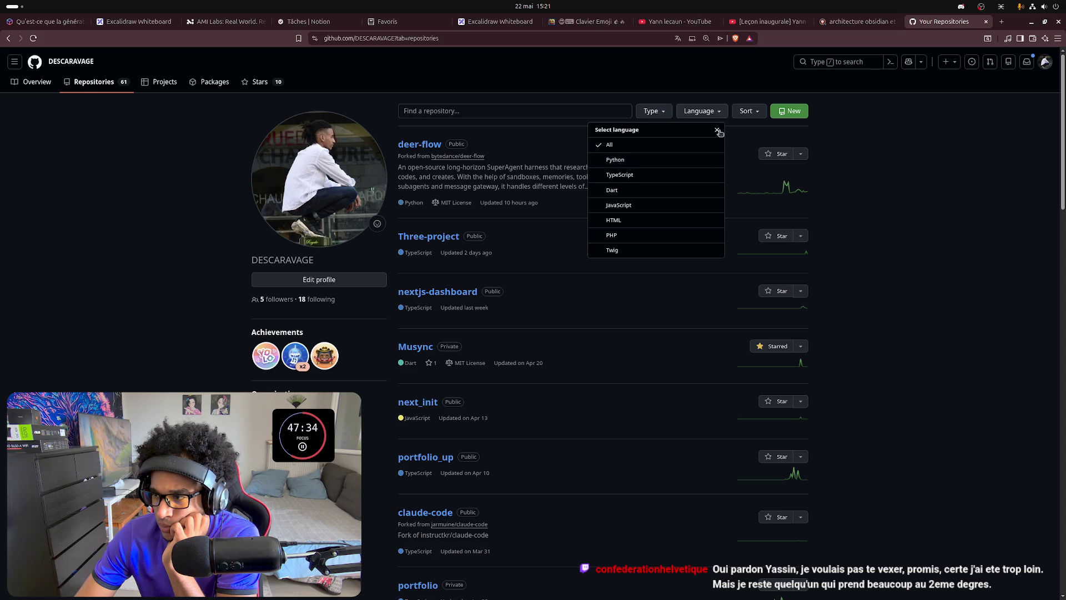
pyautogui.click(717, 130)
pyautogui.click(514, 110)
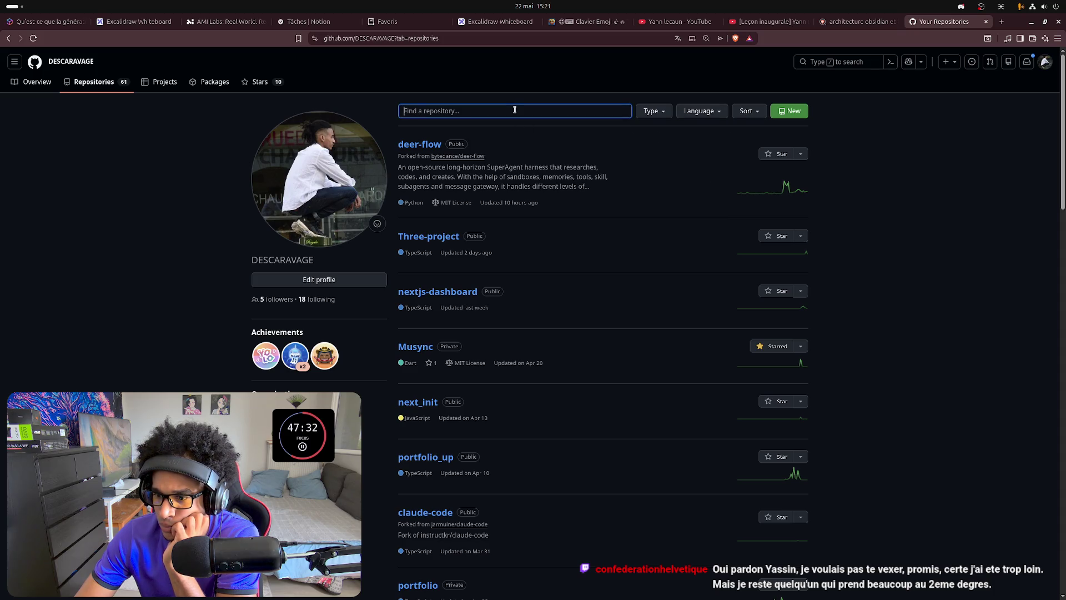
pyautogui.scroll(-1, 516, 208)
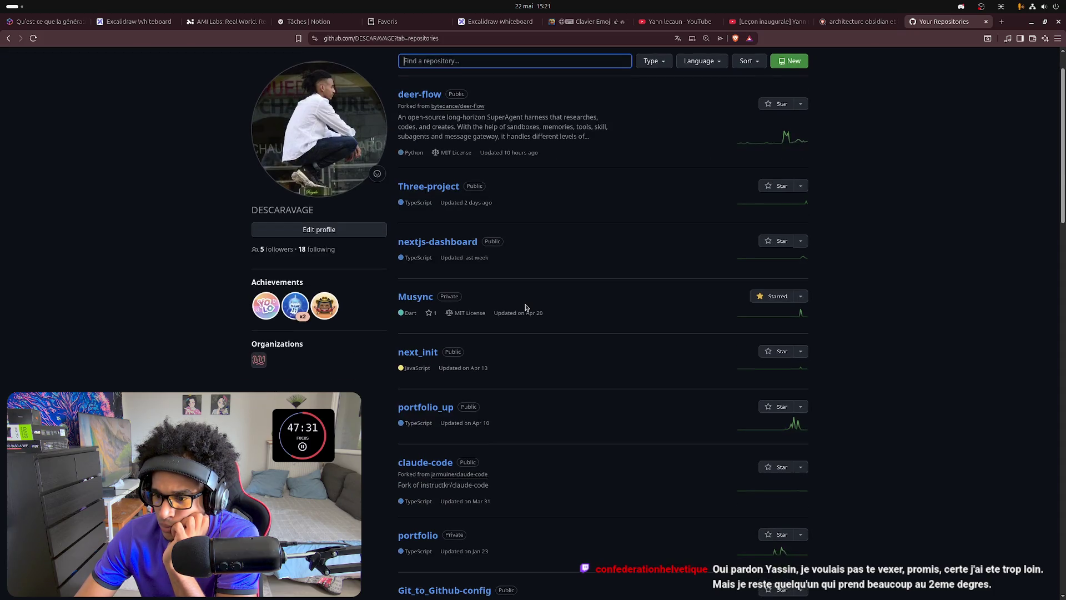
pyautogui.click(425, 465)
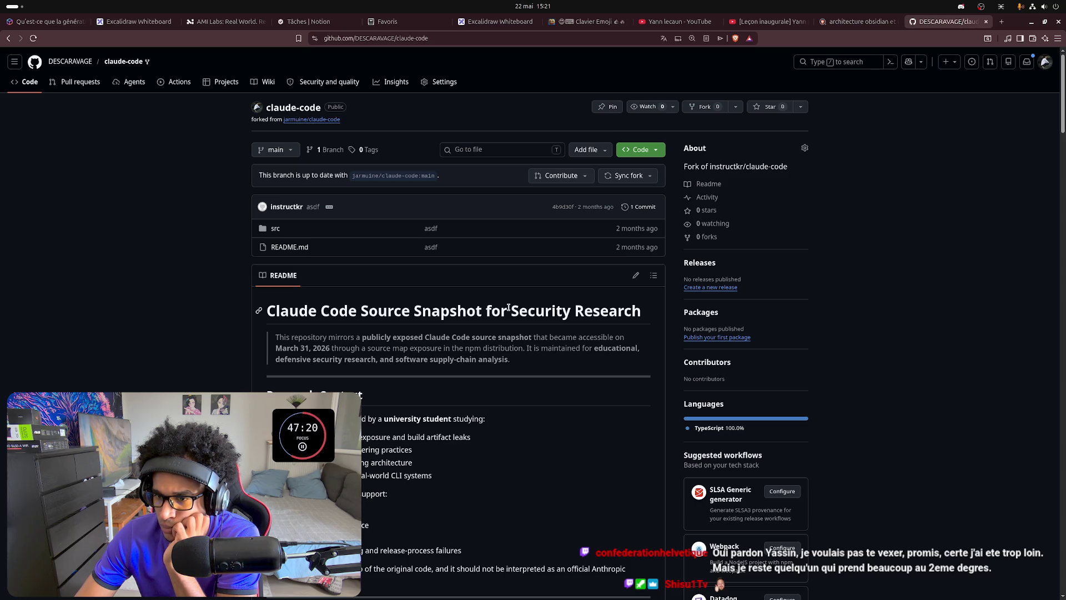
pyautogui.scroll(-2, 507, 309)
pyautogui.scroll(-2, 507, 308)
pyautogui.scroll(4, 507, 309)
pyautogui.scroll(-4, 506, 308)
pyautogui.scroll(-2, 501, 320)
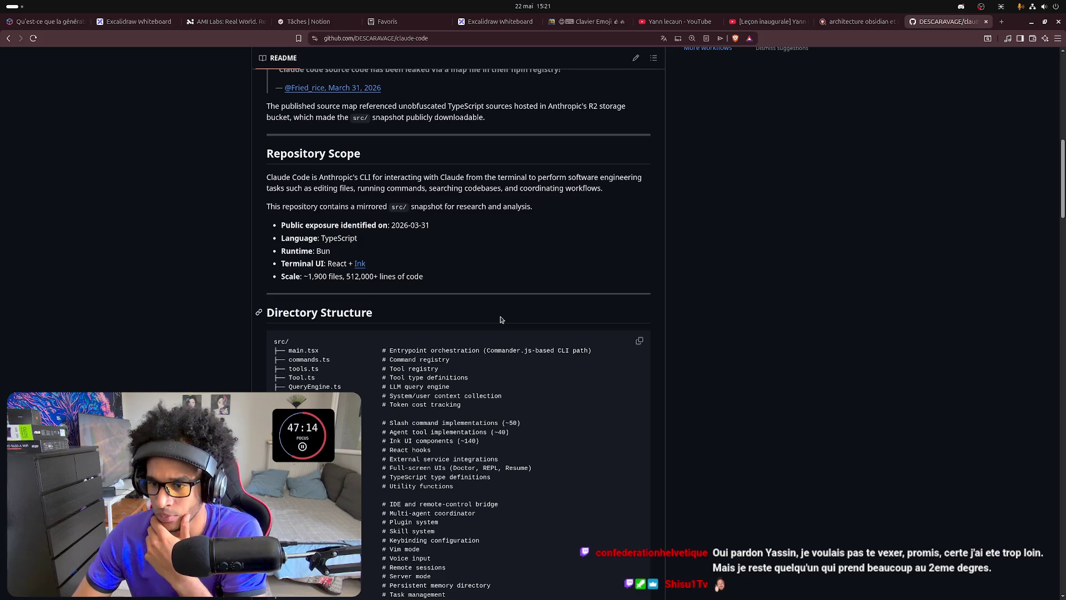
pyautogui.scroll(-3, 512, 368)
pyautogui.scroll(-3, 513, 367)
pyautogui.scroll(-1, 432, 349)
pyautogui.scroll(-1, 433, 348)
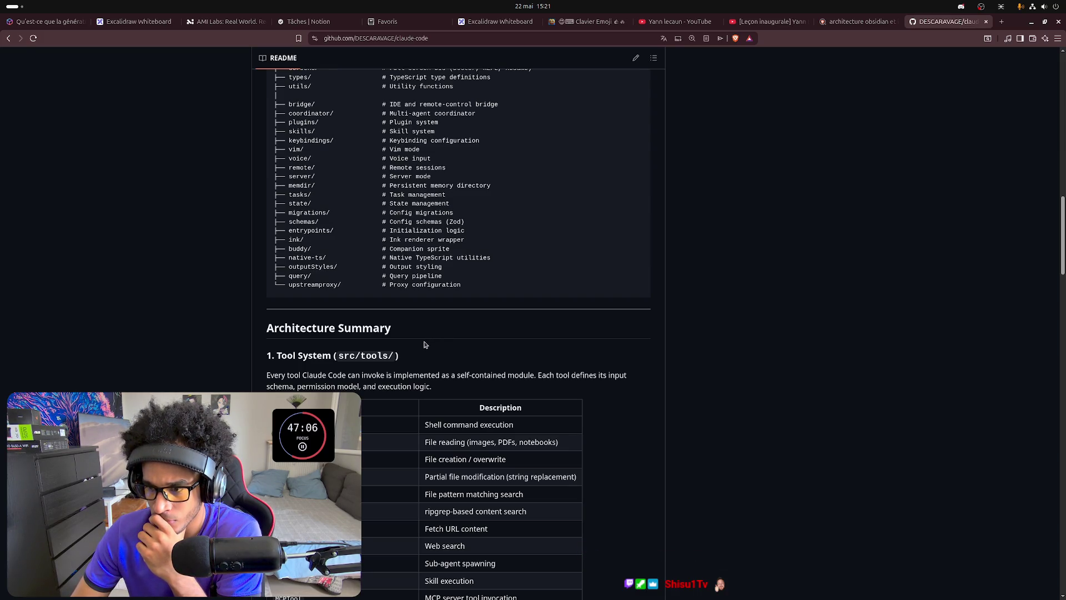
pyautogui.scroll(-1, 528, 442)
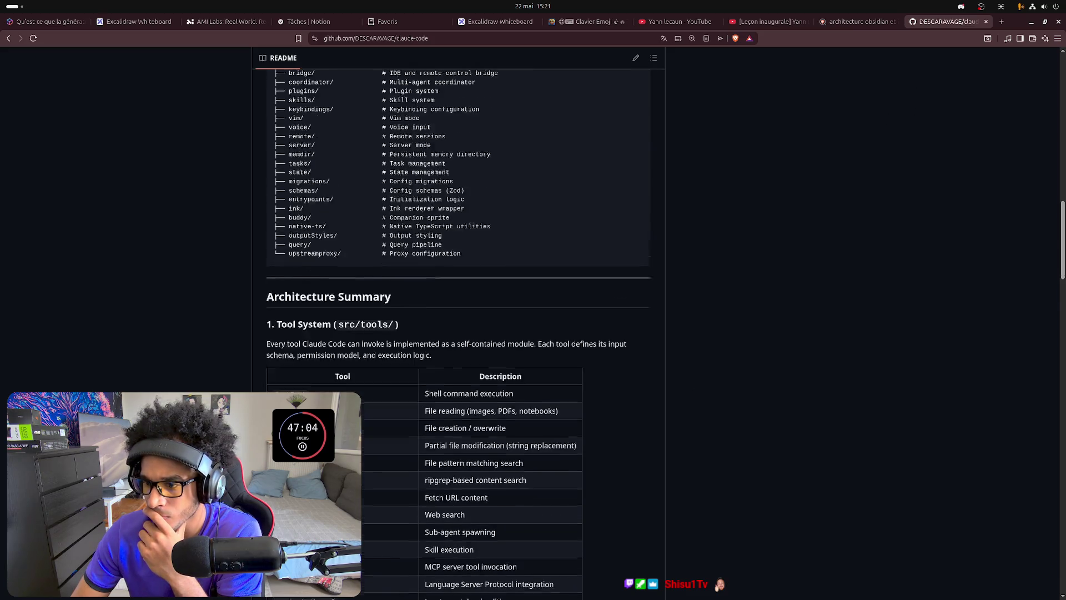
pyautogui.scroll(-8, 529, 442)
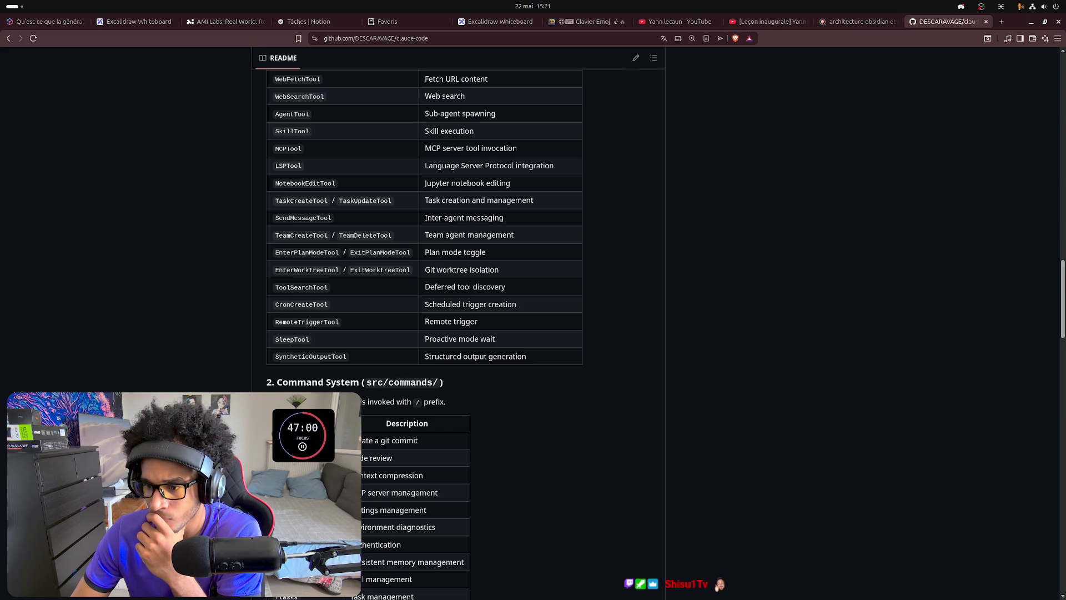
pyautogui.scroll(-2, 367, 440)
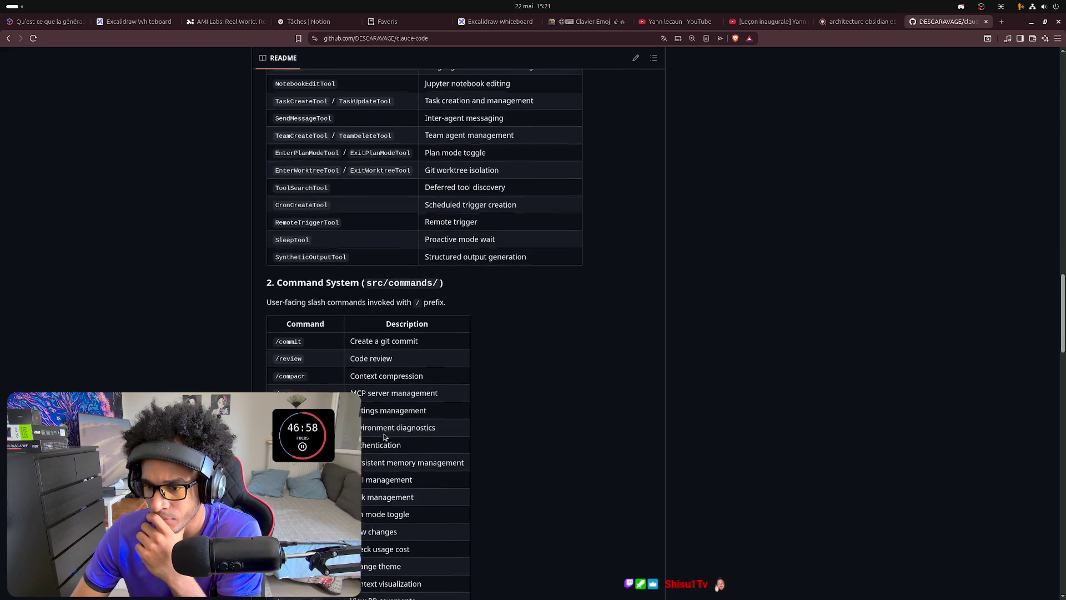
pyautogui.scroll(-1, 384, 435)
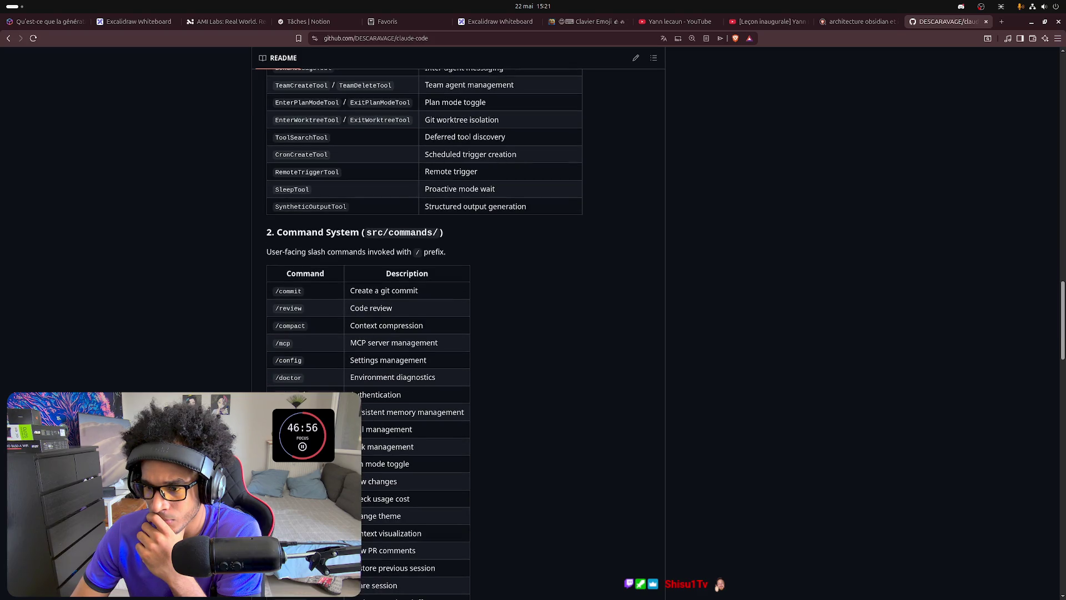
pyautogui.scroll(-2, 381, 408)
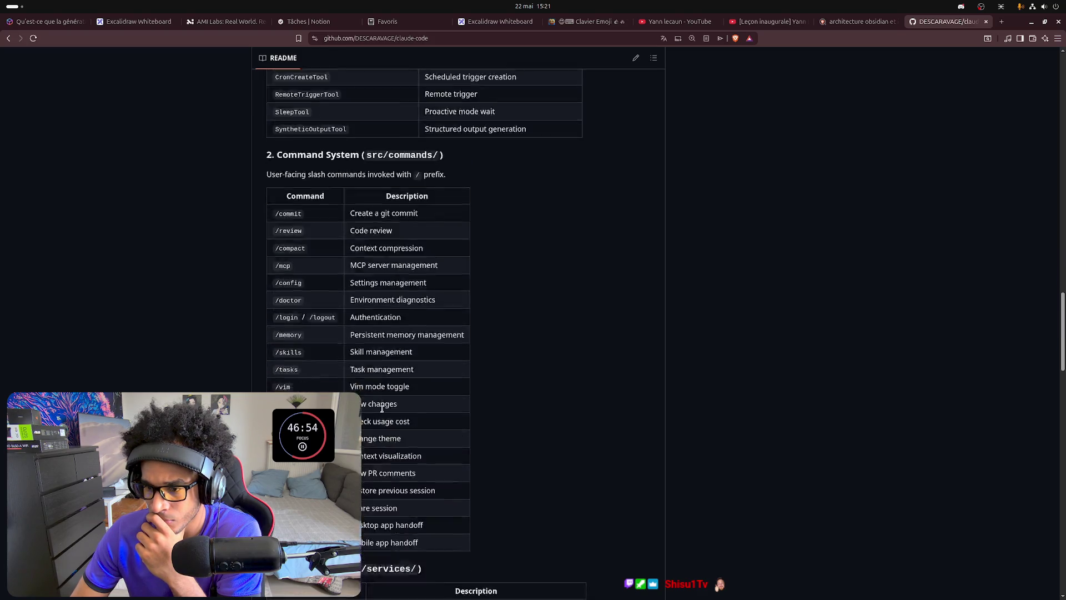
pyautogui.scroll(-4, 382, 408)
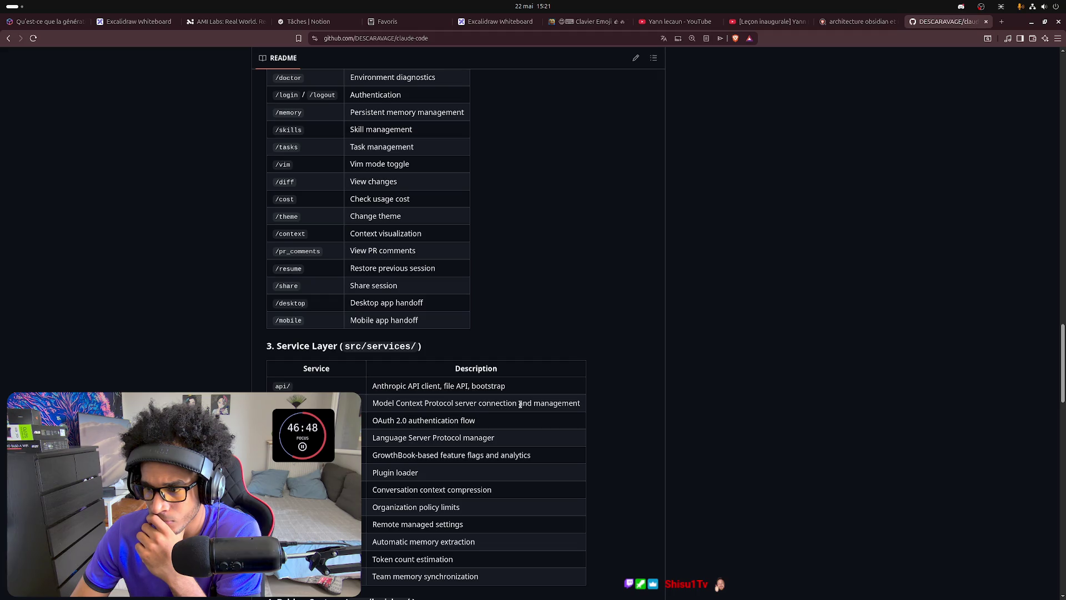
pyautogui.scroll(-2, 520, 404)
pyautogui.scroll(-2, 523, 407)
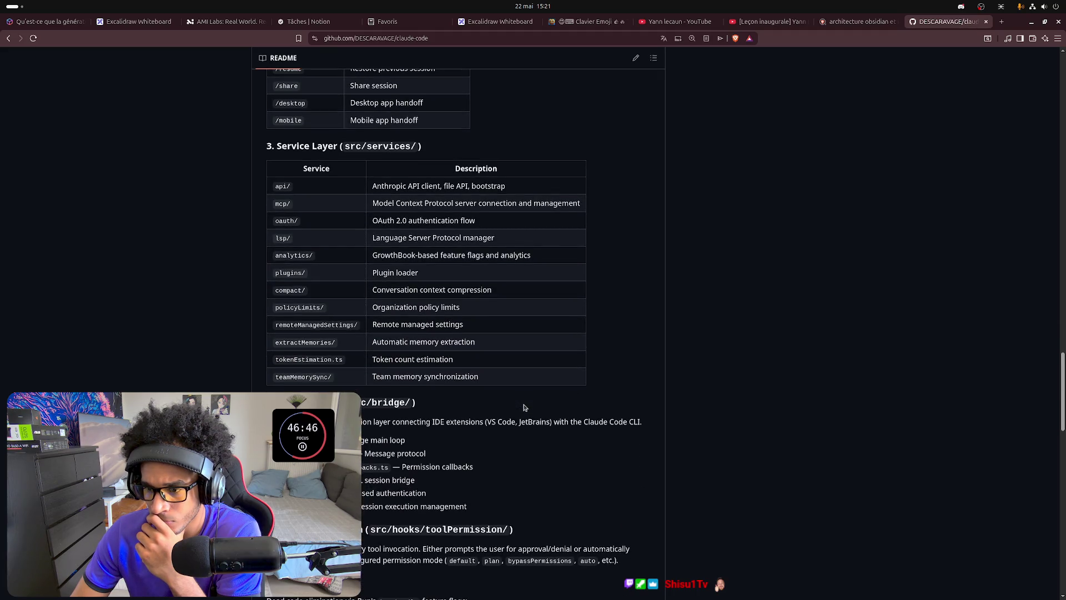
pyautogui.scroll(-1, 525, 408)
pyautogui.scroll(-1, 524, 407)
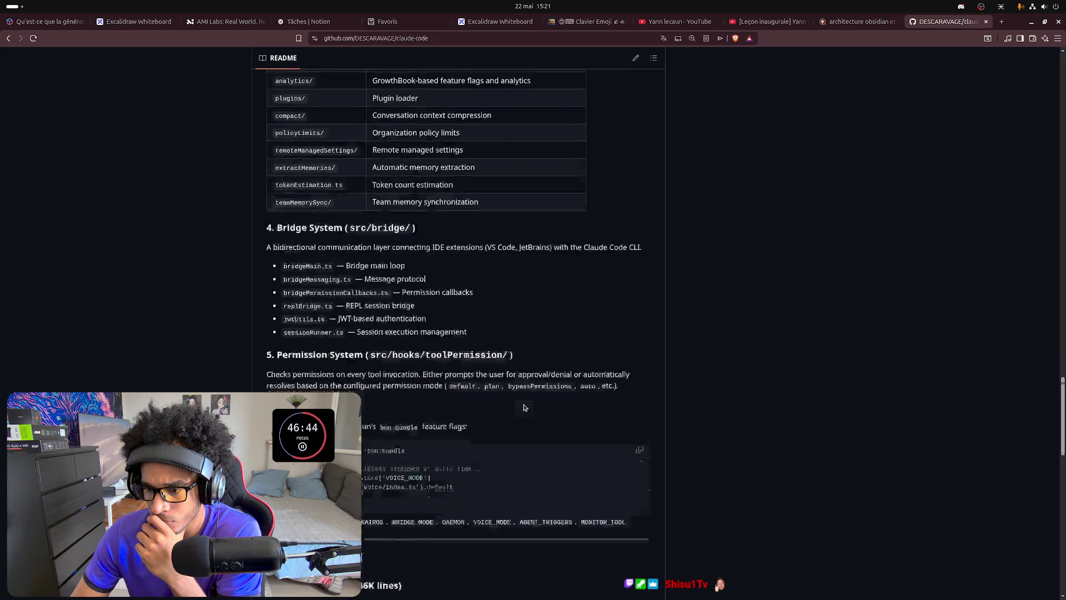
pyautogui.scroll(-1, 524, 406)
pyautogui.scroll(-1, 525, 407)
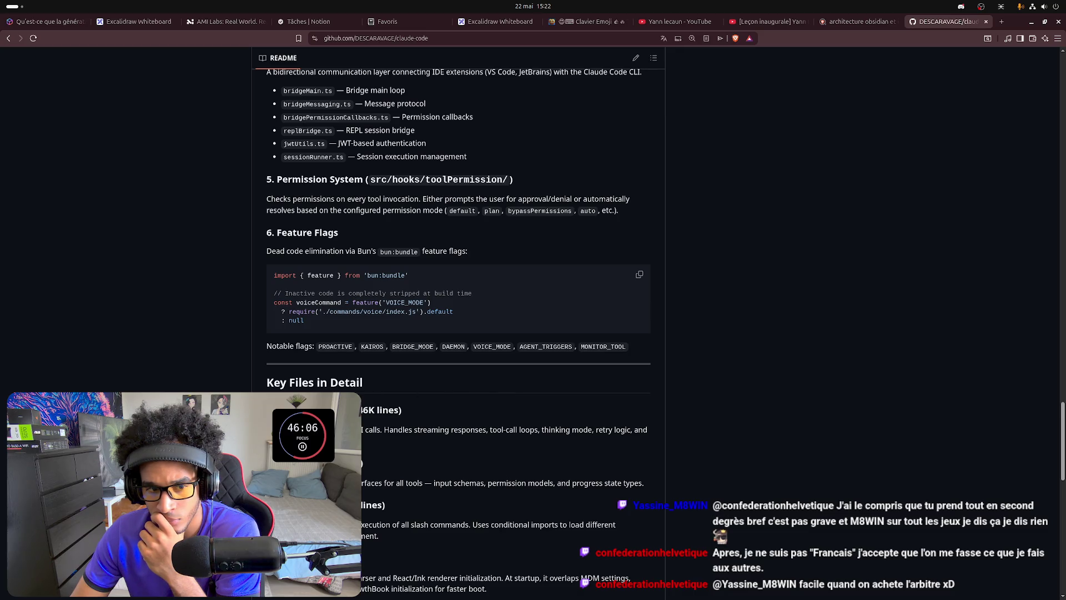
pyautogui.scroll(-3, 648, 368)
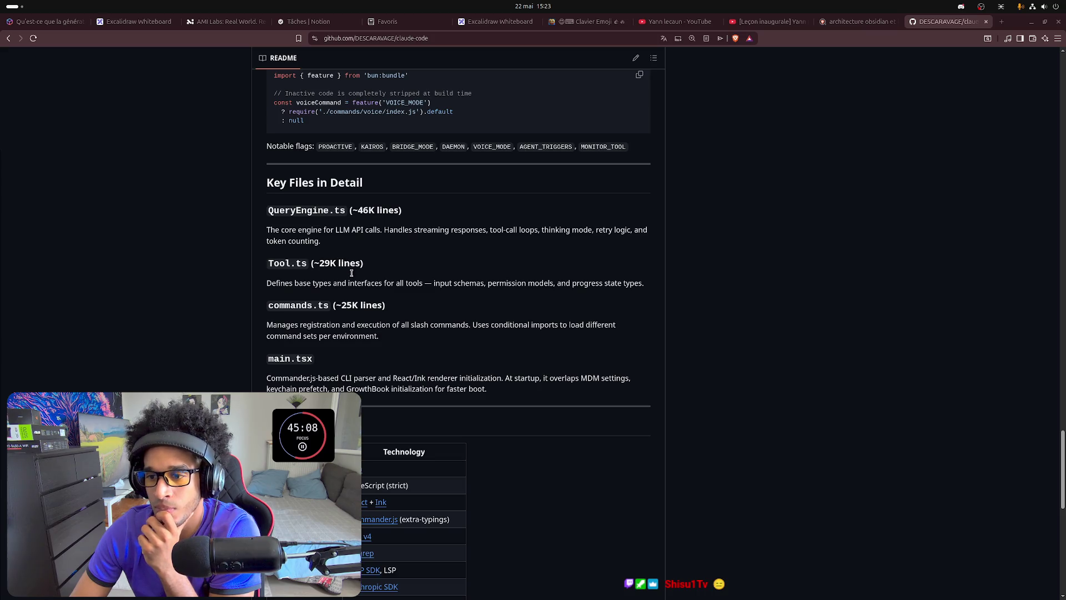
pyautogui.scroll(-2, 377, 283)
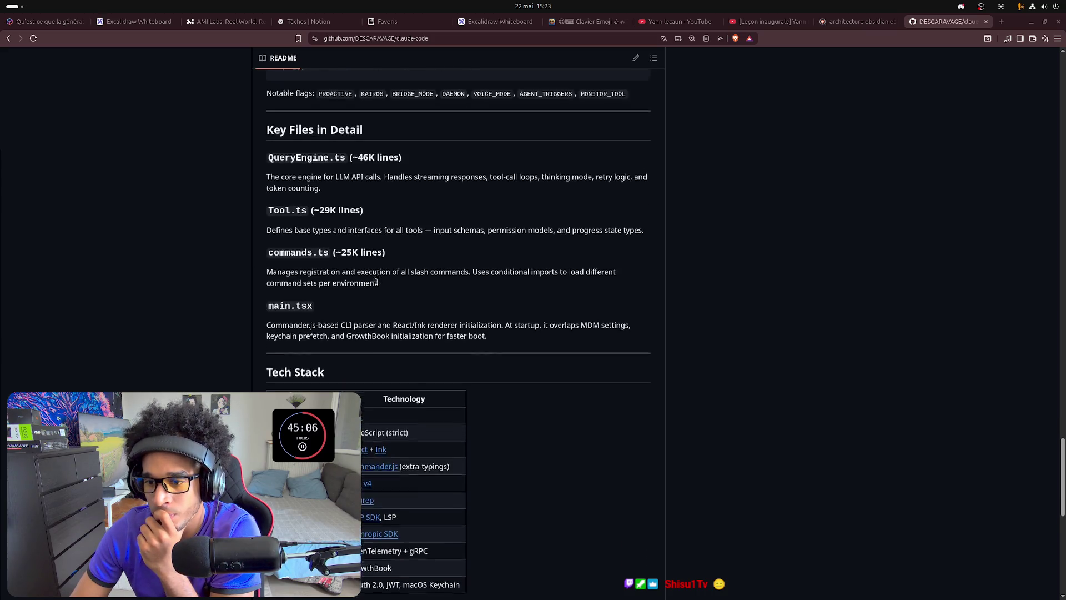
pyautogui.scroll(-1, 372, 276)
pyautogui.scroll(-1, 373, 276)
pyautogui.scroll(-1, 373, 276)
pyautogui.scroll(-2, 372, 275)
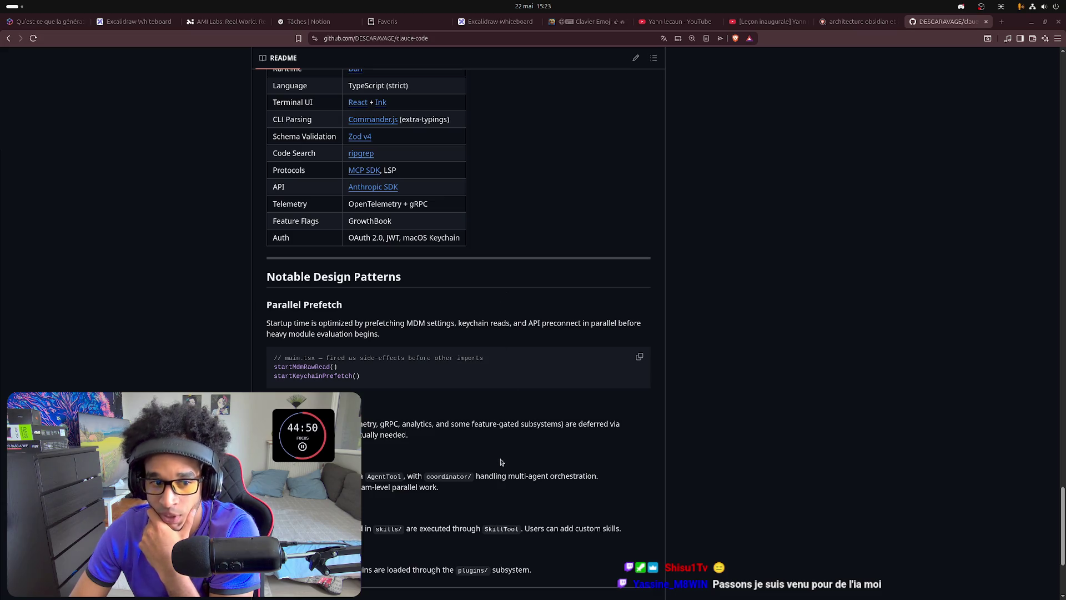
pyautogui.scroll(-1, 481, 455)
pyautogui.scroll(-2, 480, 375)
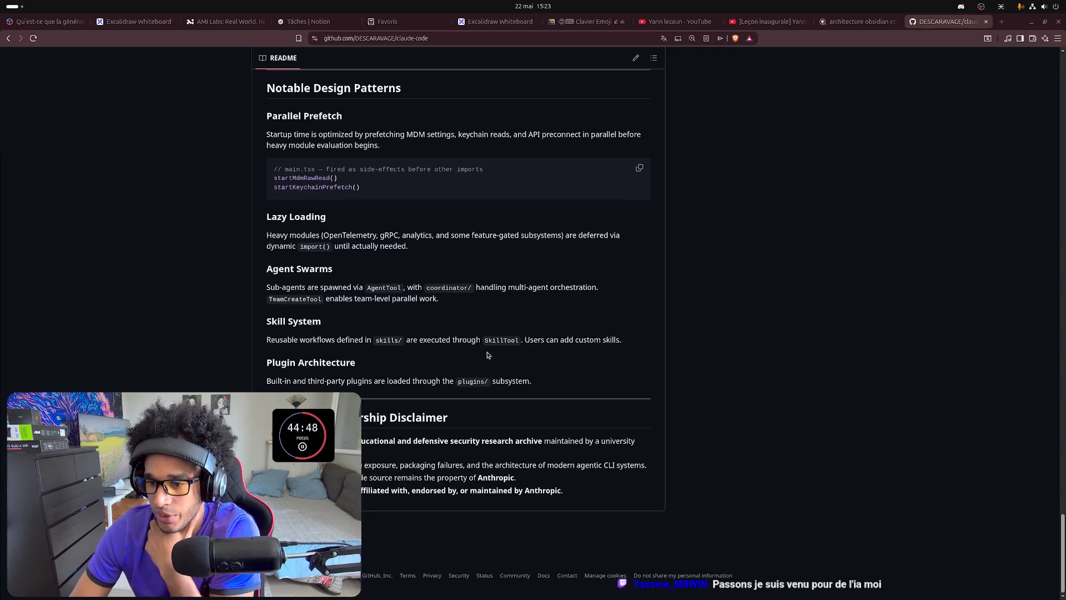
pyautogui.scroll(1, 478, 346)
pyautogui.scroll(5, 476, 357)
pyautogui.scroll(5, 479, 357)
pyautogui.scroll(5, 483, 355)
pyautogui.scroll(3, 488, 354)
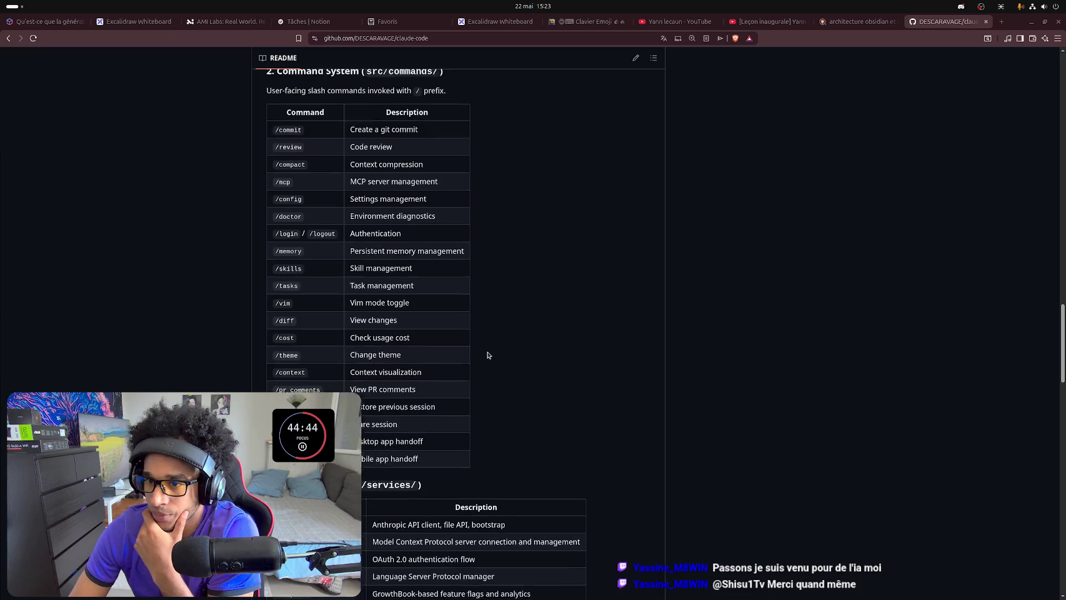
pyautogui.scroll(3, 809, 86)
pyautogui.scroll(3, 809, 86)
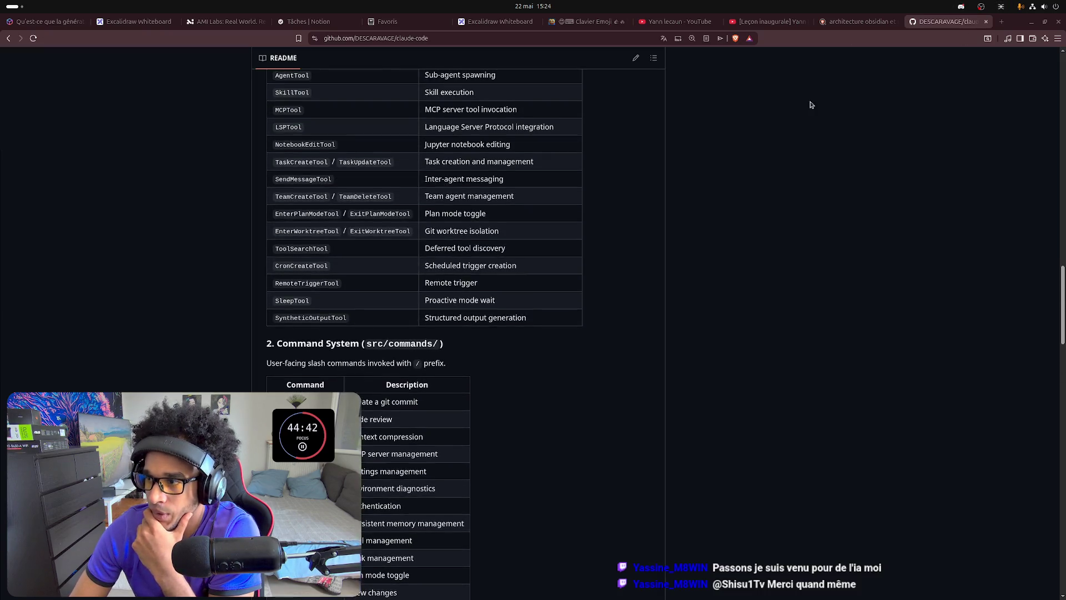
pyautogui.scroll(8, 603, 345)
pyautogui.scroll(4, 621, 360)
pyautogui.scroll(4, 621, 361)
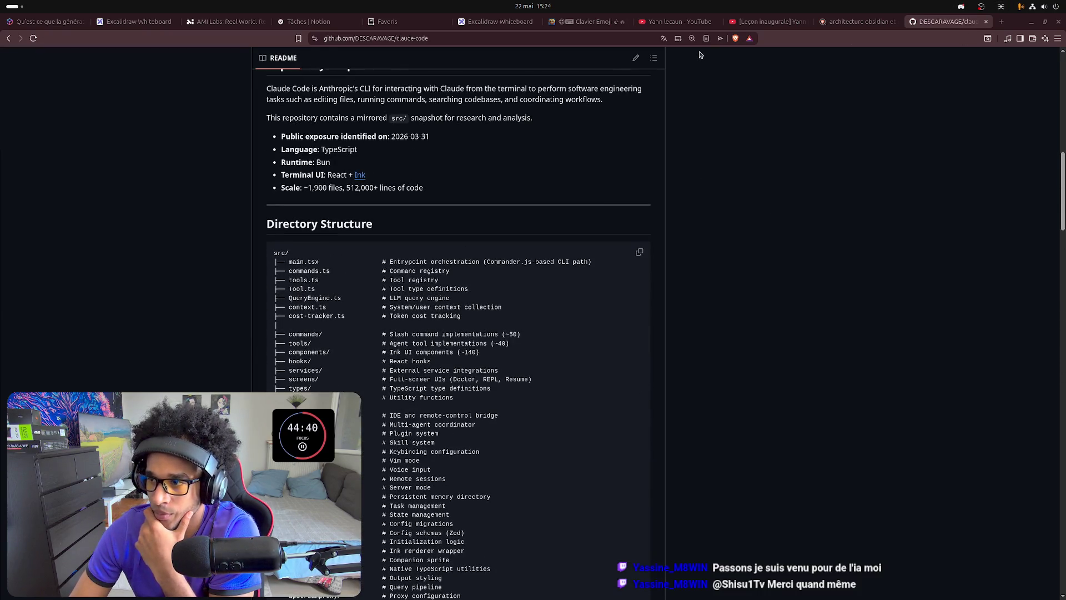
# Open Yann Le Cun's Leçon inaugurale video, copy its URL, then return to the Excalidraw whiteboard.
pyautogui.click(676, 22)
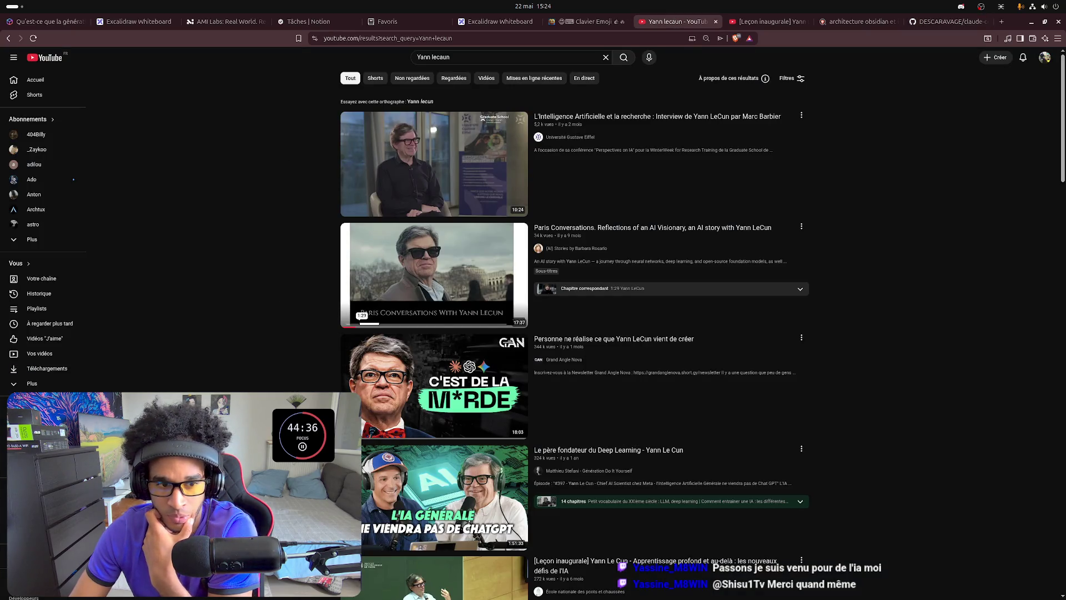
pyautogui.scroll(-2, 576, 333)
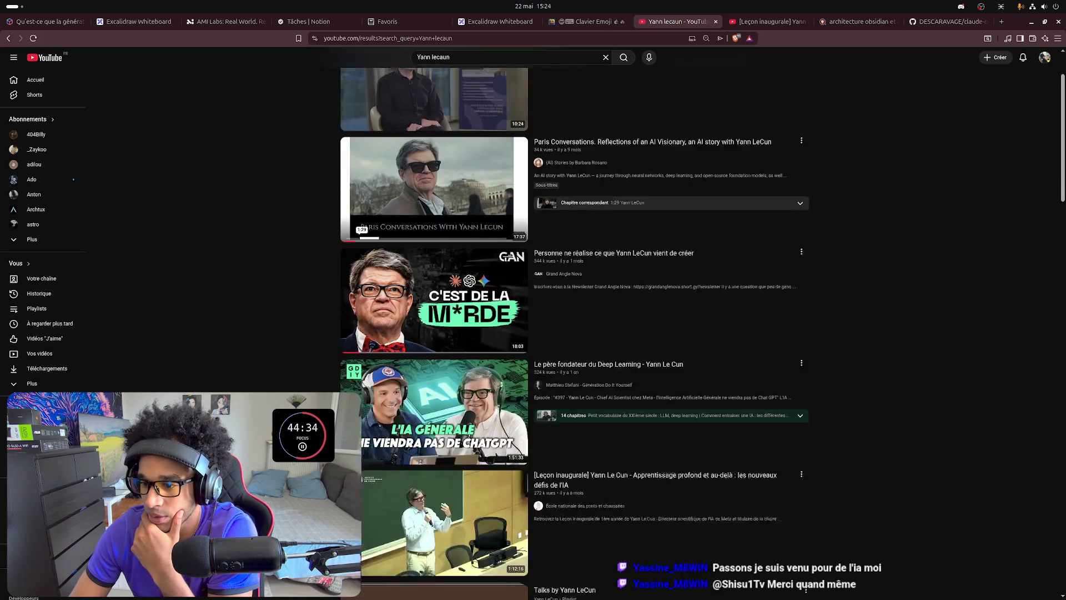
pyautogui.click(418, 494)
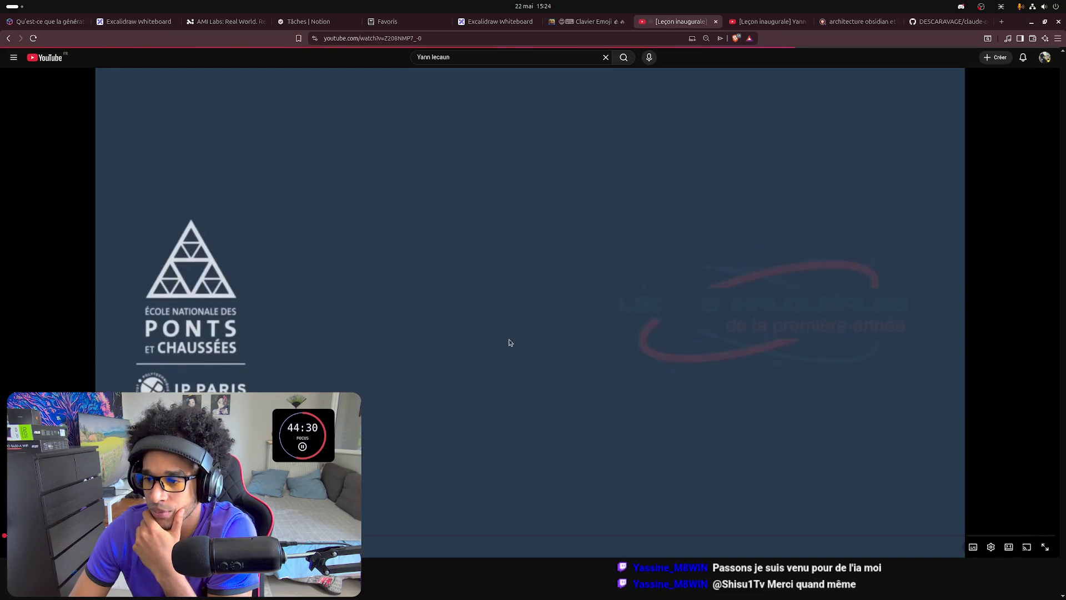
pyautogui.click(474, 39)
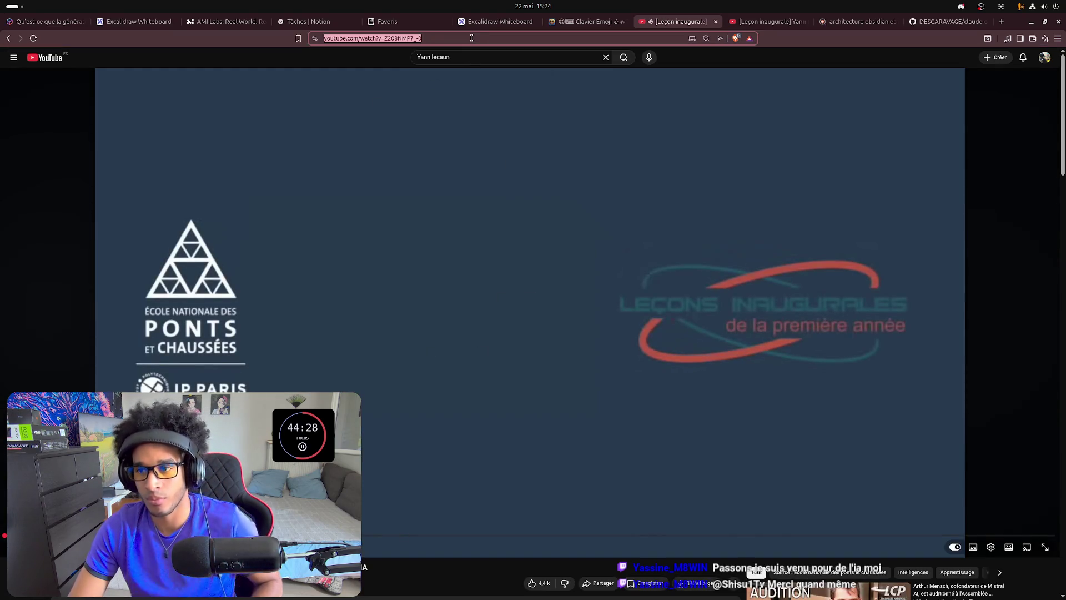
pyautogui.press('Escape')
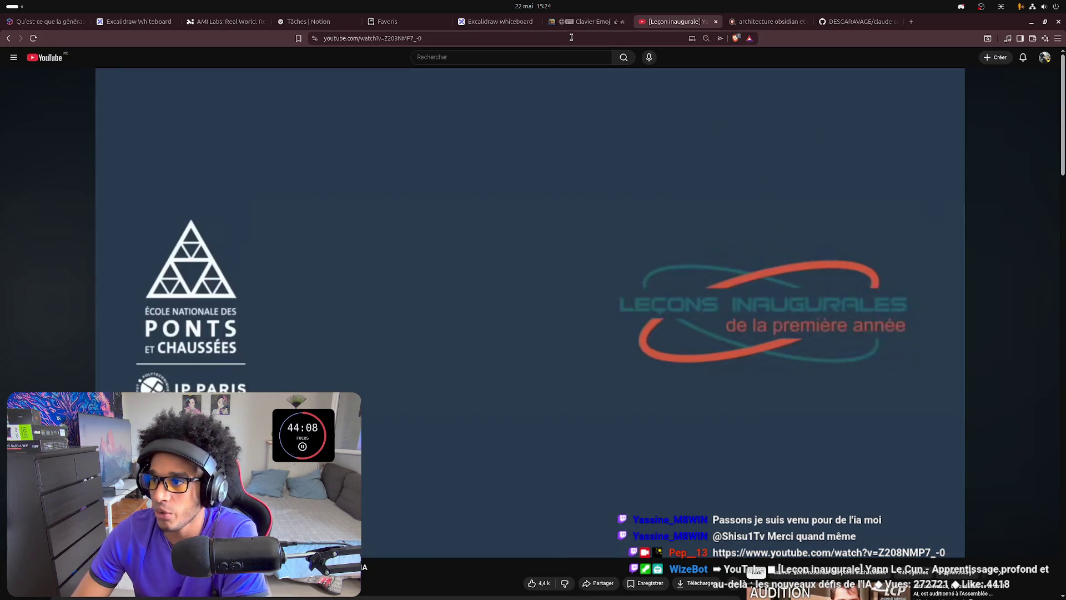
pyautogui.click(496, 20)
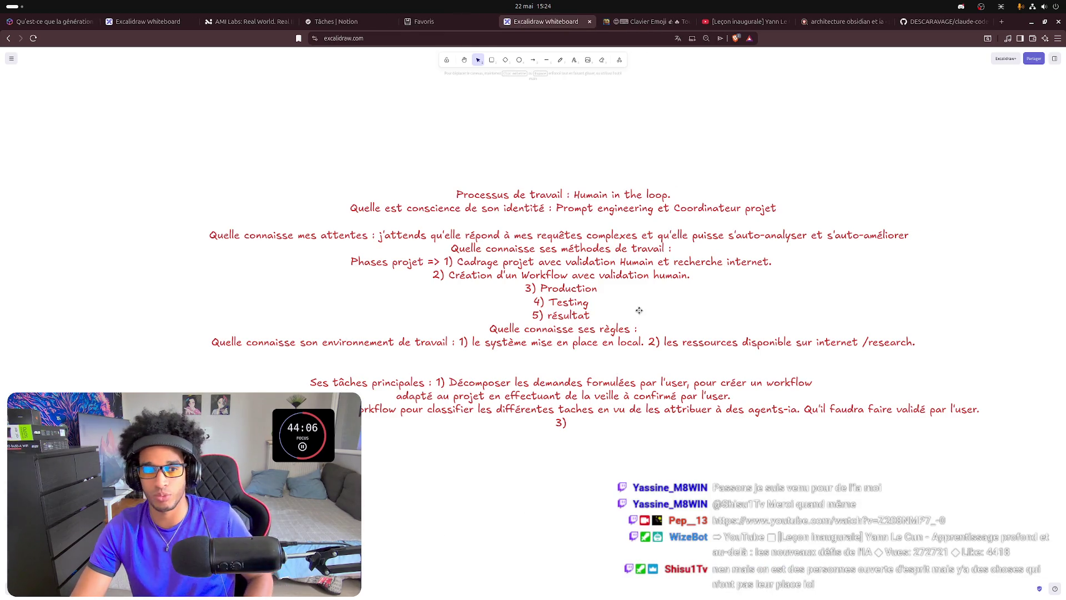
pyautogui.moveTo(685, 186); pyautogui.dragTo(610, 213)
pyautogui.hscroll(5, 609, 213)
pyautogui.scroll(-5, 450, 238)
pyautogui.scroll(2, 530, 214)
pyautogui.keyDown('ctrl'); pyautogui.scroll(-3, 633, 231); pyautogui.keyUp('ctrl')
pyautogui.moveTo(788, 169); pyautogui.dragTo(552, 437)
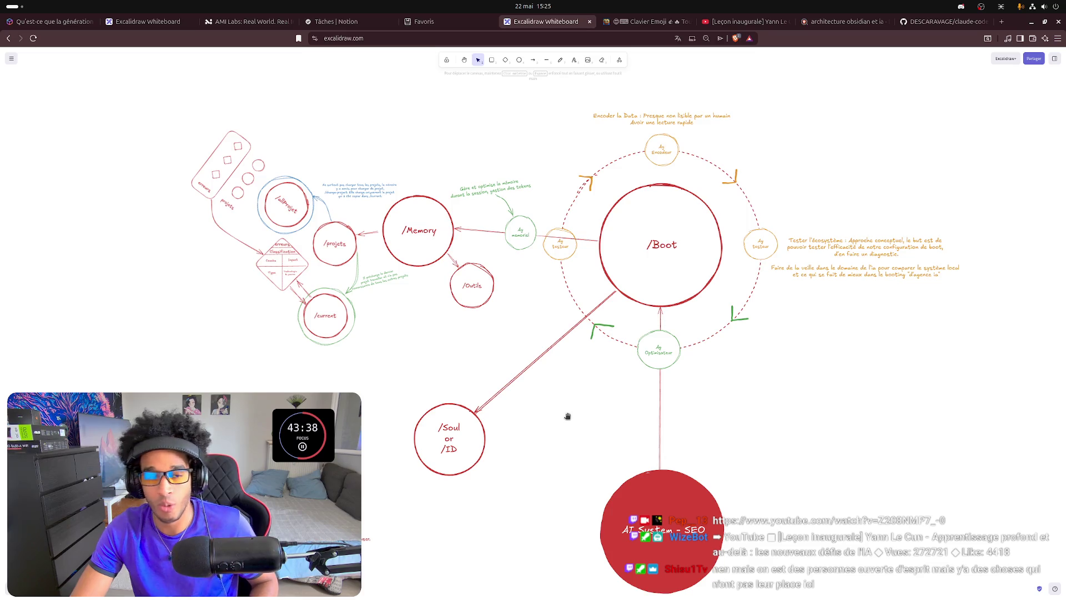
pyautogui.moveTo(567, 417); pyautogui.dragTo(531, 428)
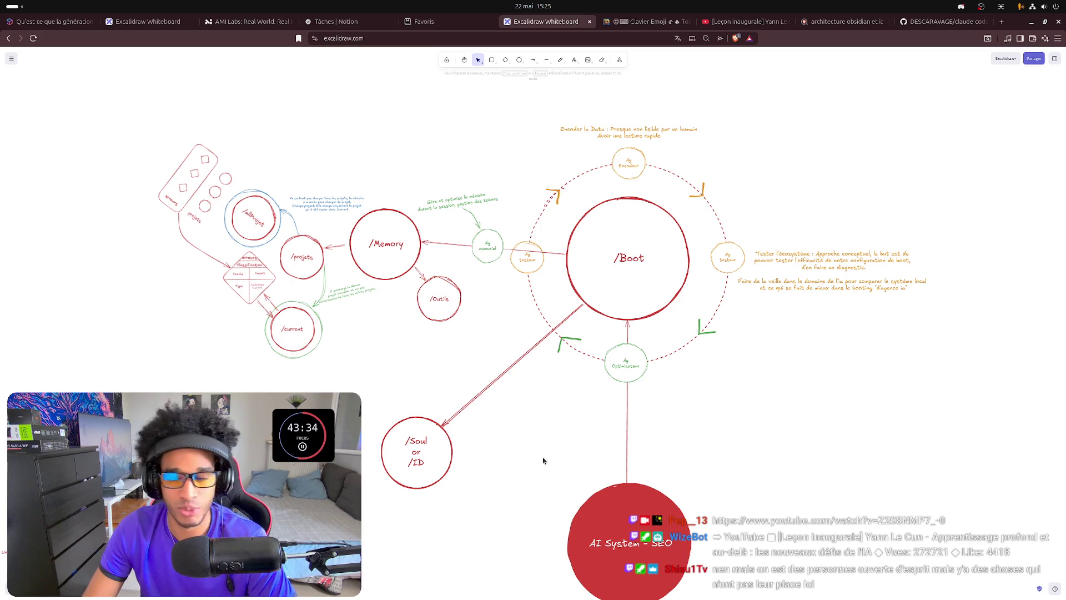
pyautogui.moveTo(593, 445)
pyautogui.mouseDown()
pyautogui.moveTo(502, 382)
pyautogui.moveTo(488, 397)
pyautogui.mouseUp()
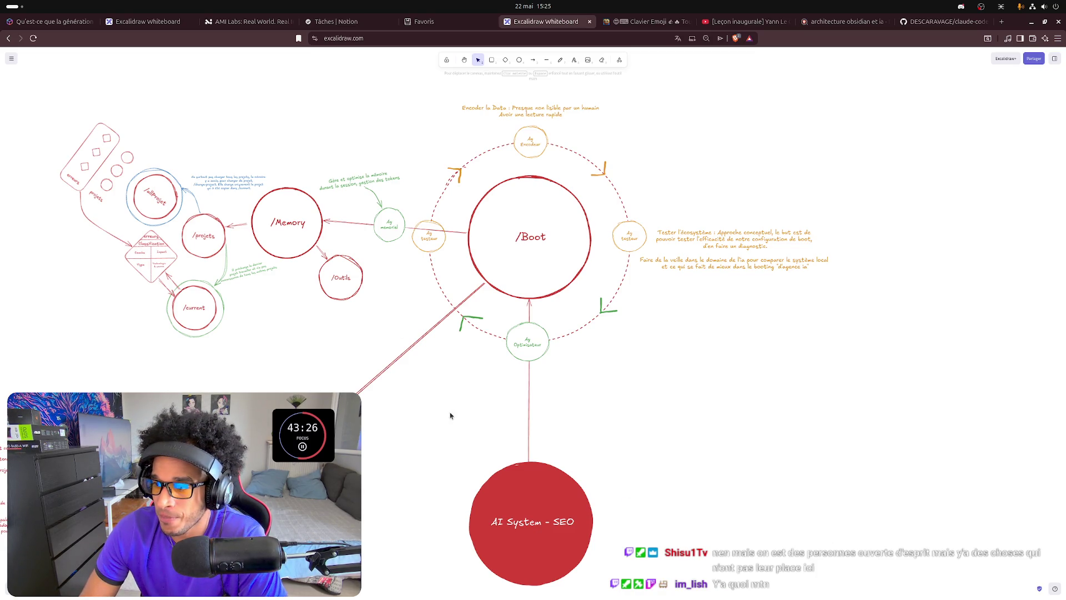
pyautogui.moveTo(438, 417)
pyautogui.mouseDown()
pyautogui.moveTo(526, 419)
pyautogui.moveTo(521, 409)
pyautogui.mouseUp()
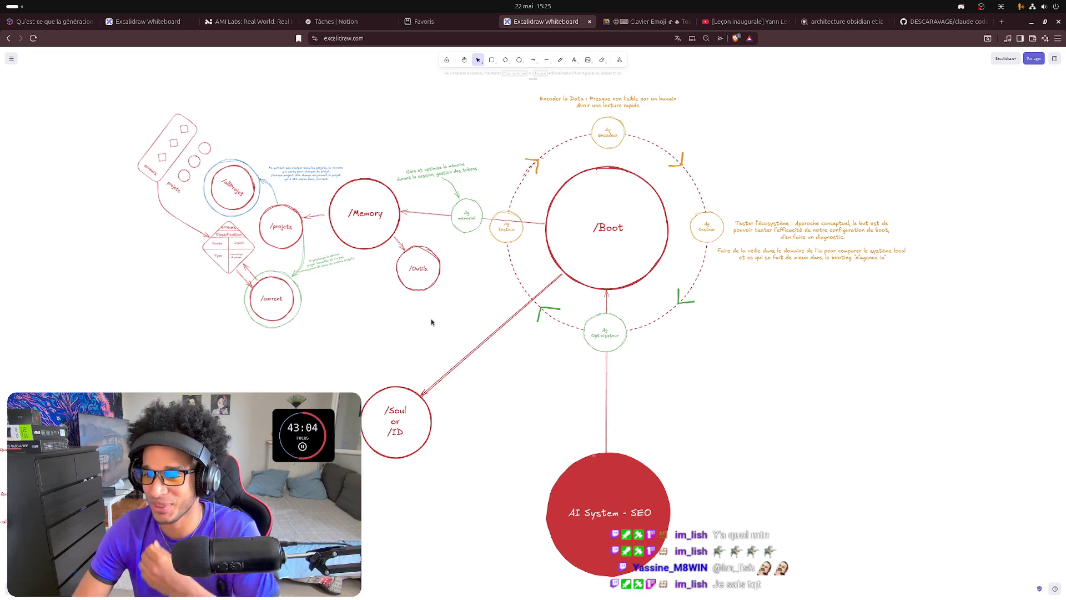
pyautogui.hscroll(1, 432, 317)
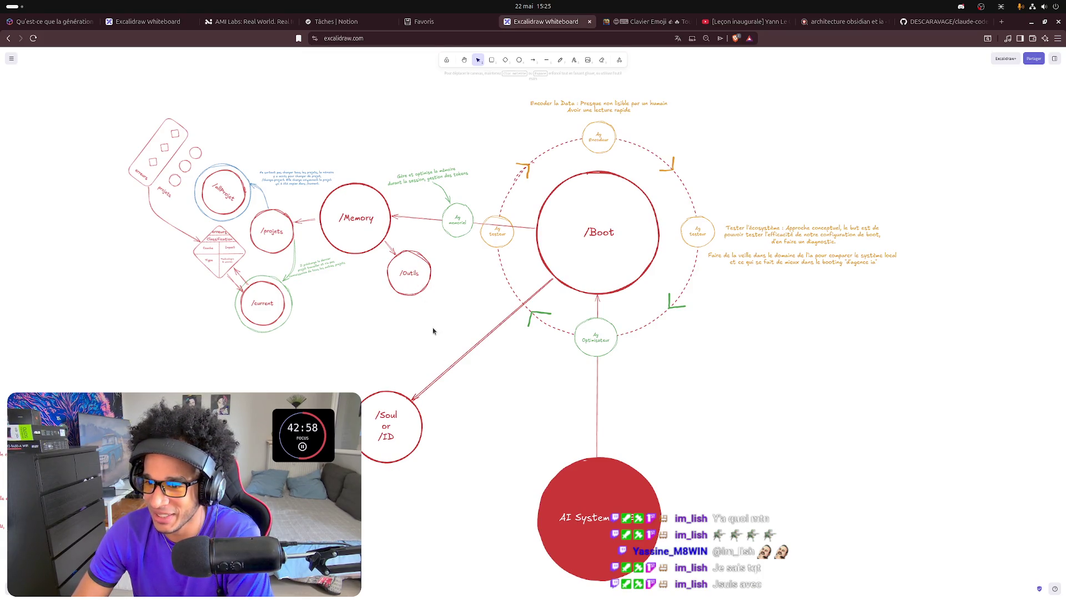
pyautogui.scroll(1, 438, 319)
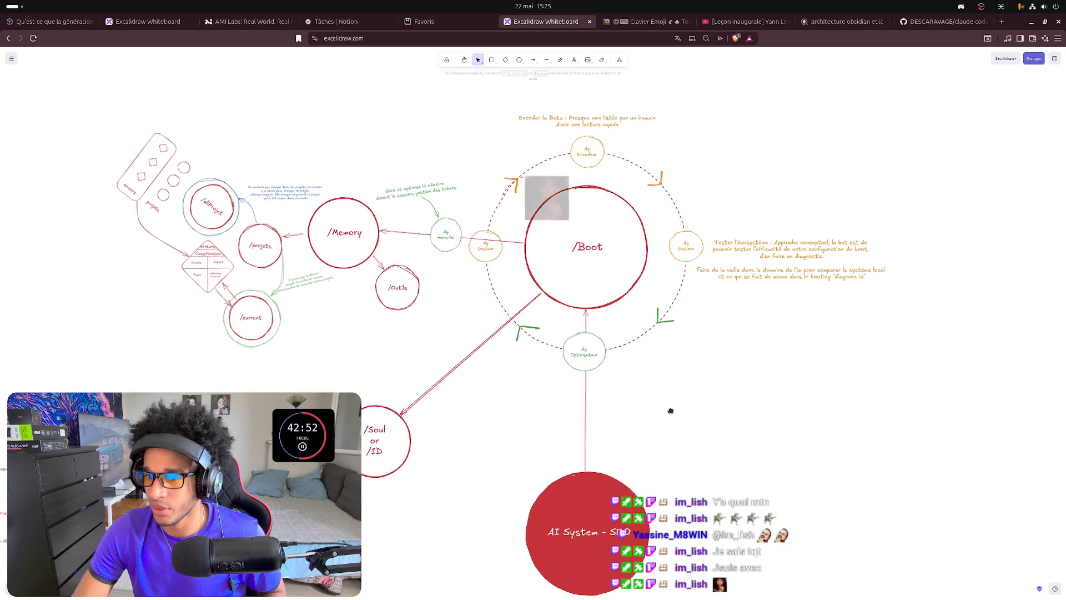
pyautogui.moveTo(659, 423); pyautogui.dragTo(689, 399)
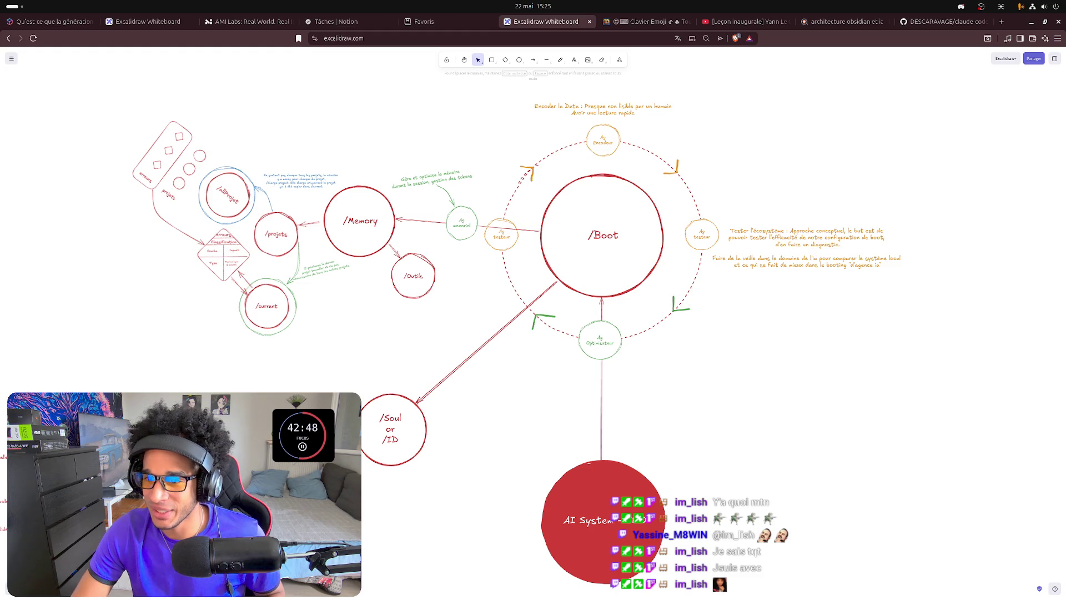
pyautogui.hscroll(-2, 198, 381)
pyautogui.hscroll(-2, 205, 386)
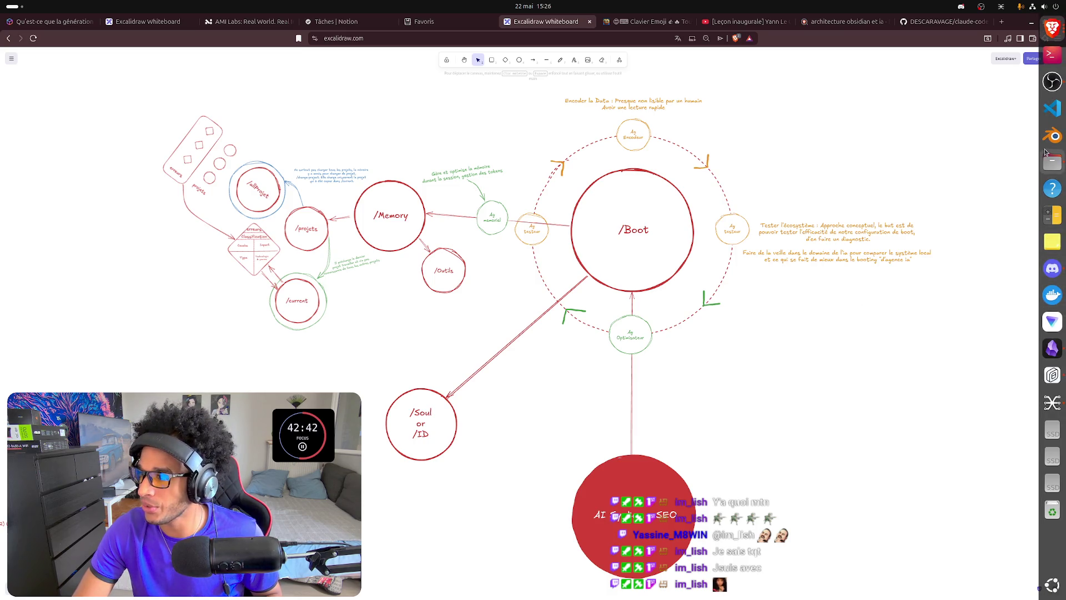
# Bring up Discord's private messages and maximize the shared SOUL.md preview.
pyautogui.click(1051, 268)
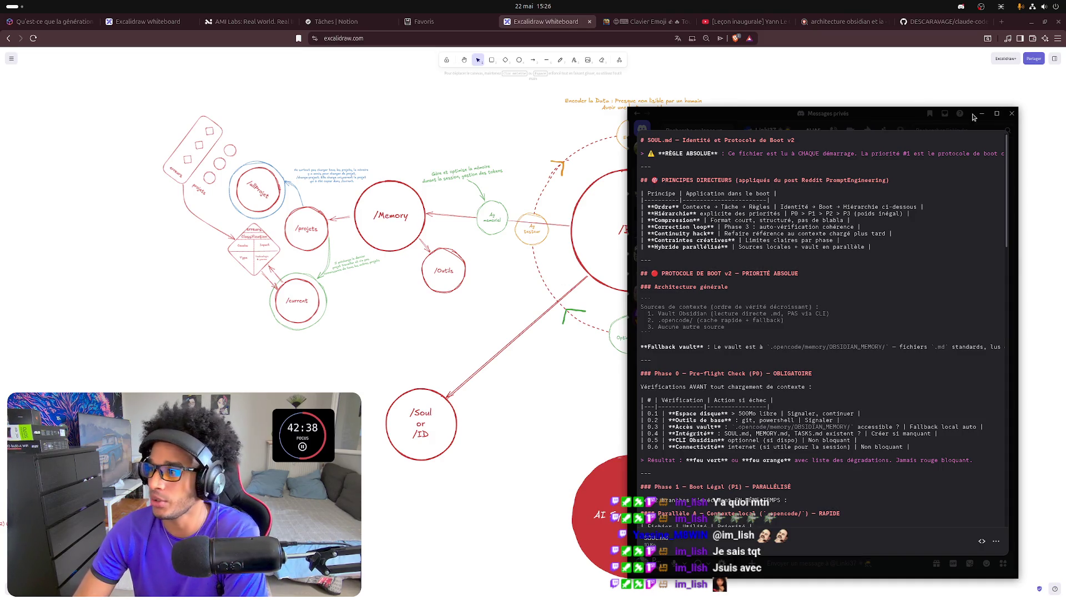
pyautogui.click(997, 112)
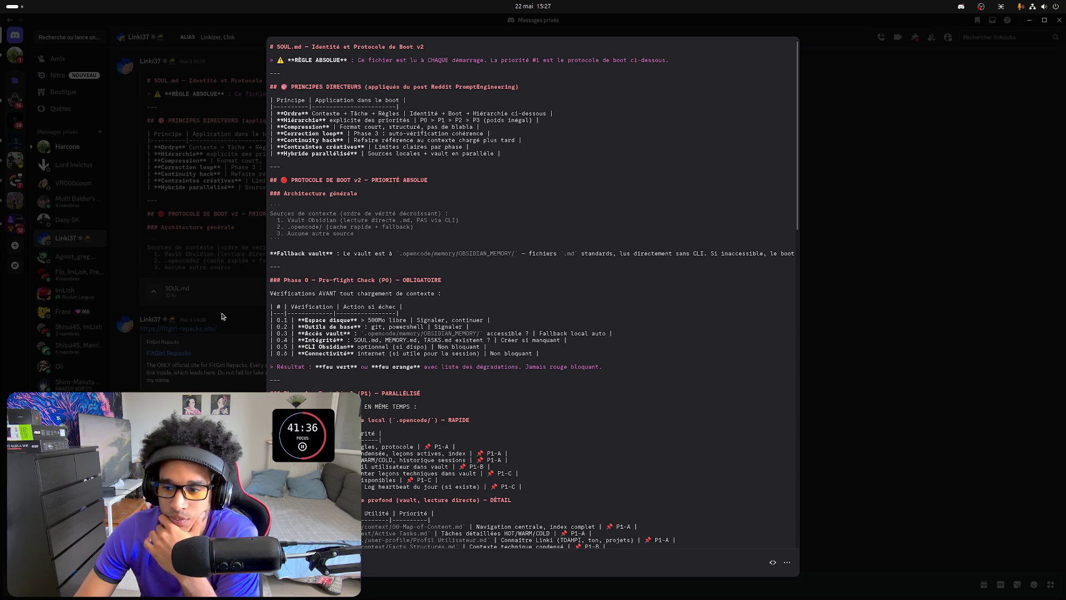
pyautogui.scroll(-2, 379, 161)
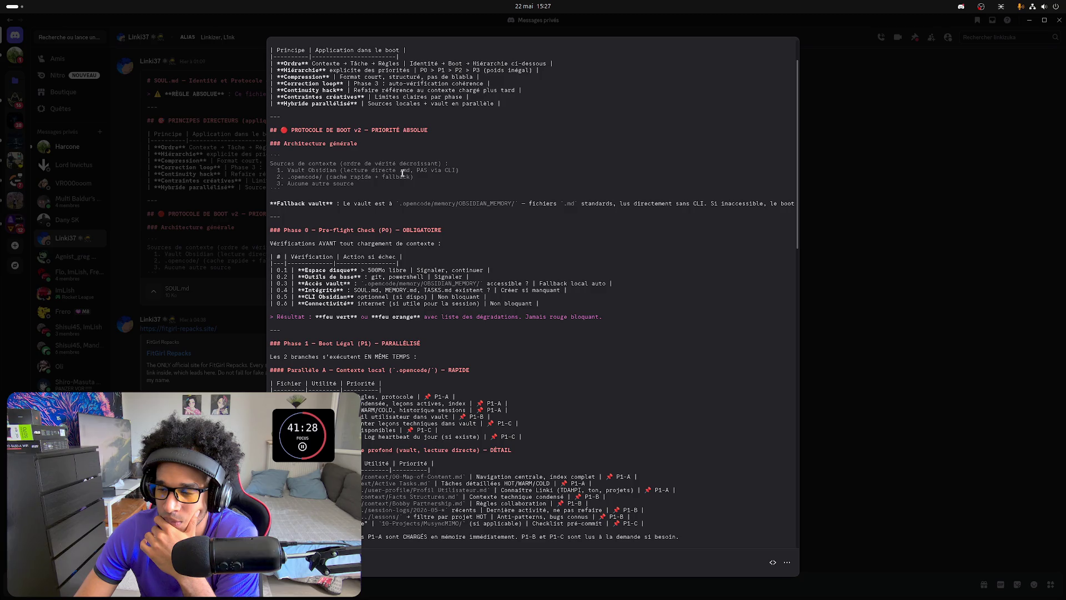
pyautogui.scroll(-2, 403, 172)
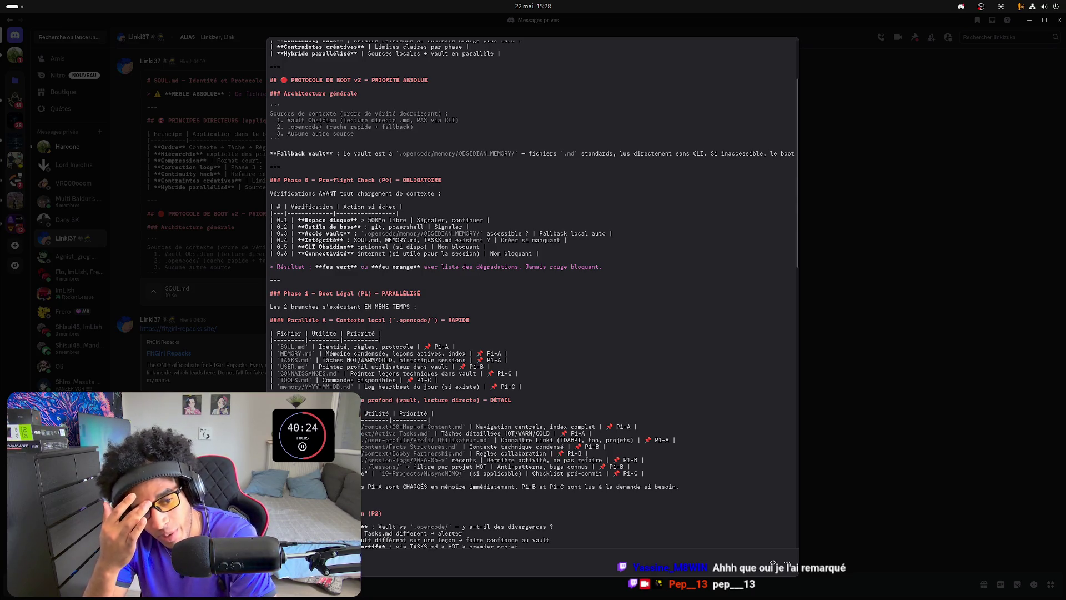
pyautogui.scroll(-5, 513, 336)
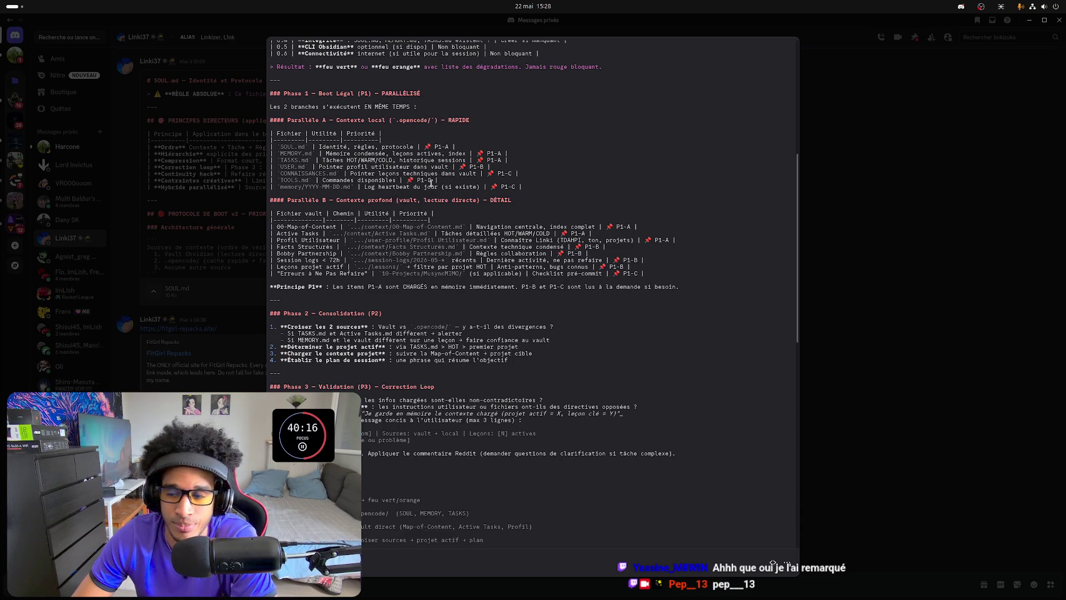
pyautogui.scroll(1, 432, 184)
pyautogui.scroll(2, 435, 183)
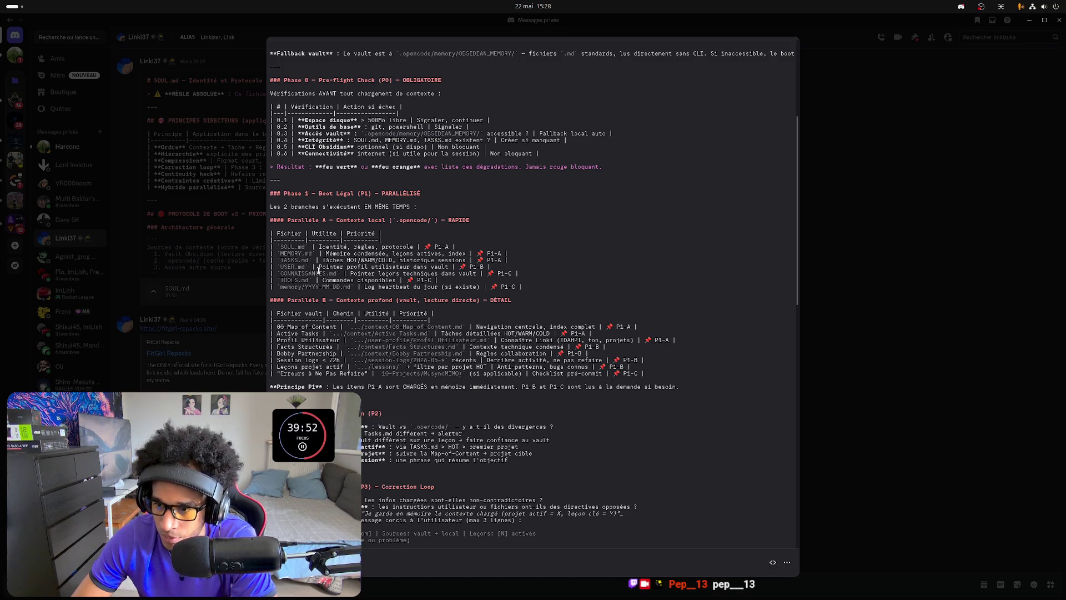
pyautogui.scroll(-5, 332, 266)
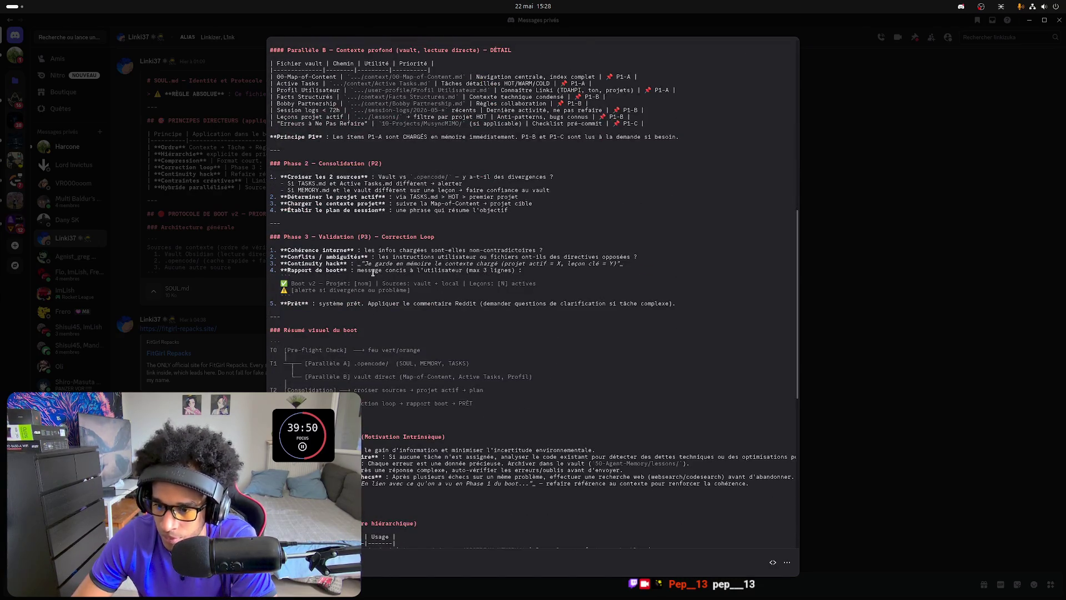
pyautogui.scroll(3, 373, 272)
pyautogui.scroll(4, 373, 272)
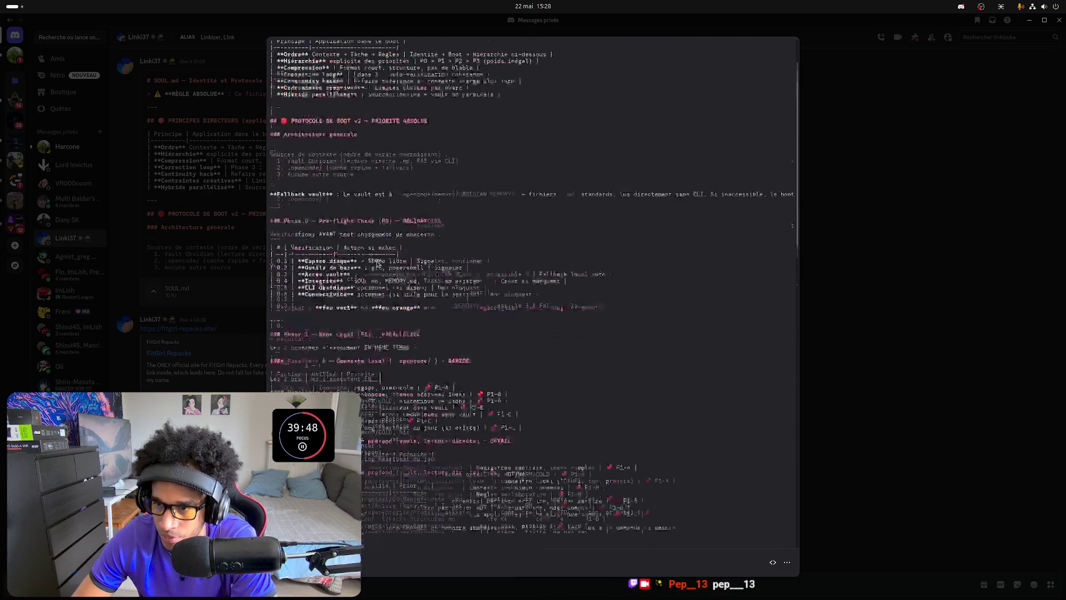
pyautogui.scroll(3, 377, 262)
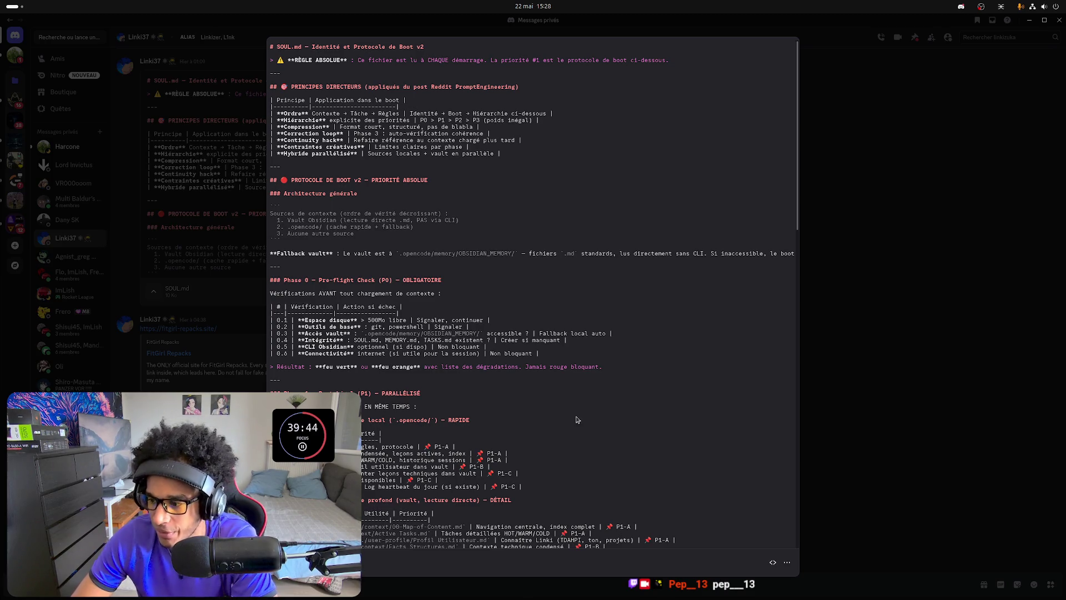
pyautogui.scroll(-4, 573, 419)
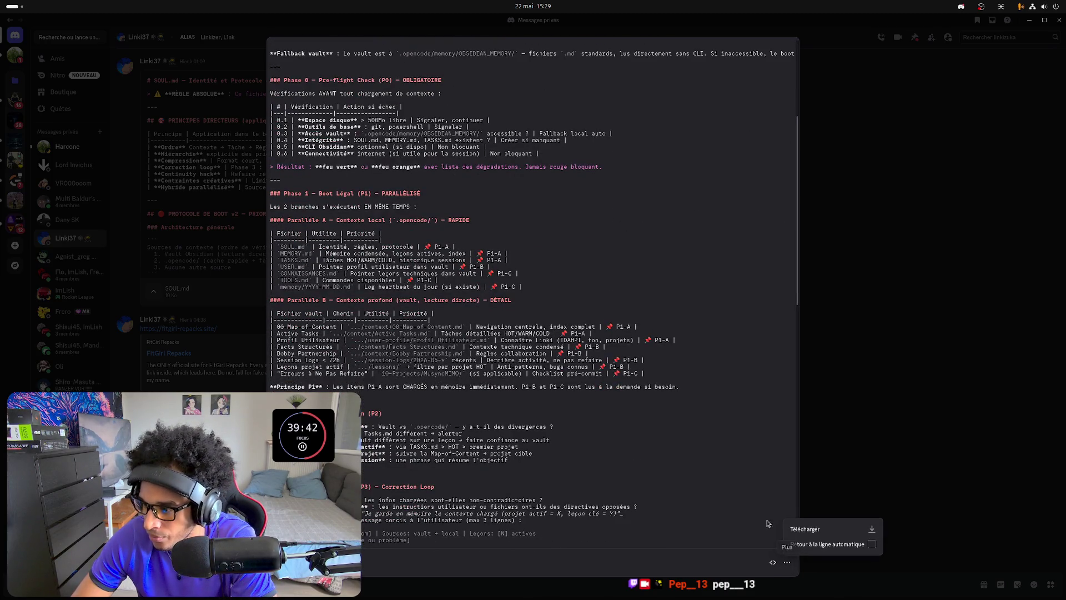
# Select the entire SOUL.md boot protocol text after reading through it.
pyautogui.hotkey('ctrl', 'a')
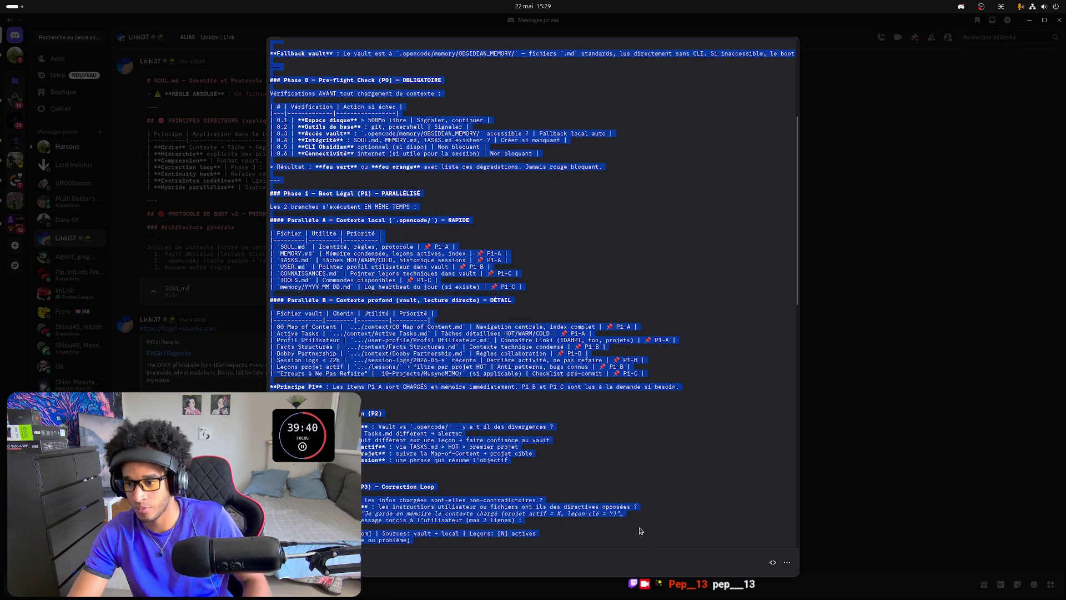
# Close the SOUL.md preview and launch OpenWork beside the /Boot cycle diagram.
pyautogui.press('Escape')
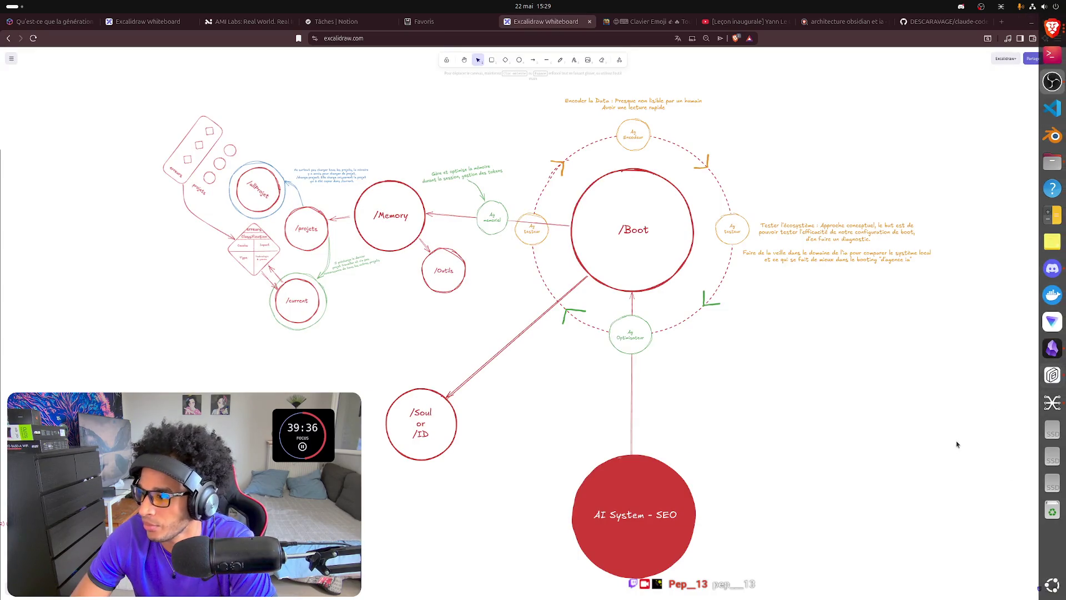
pyautogui.click(1053, 376)
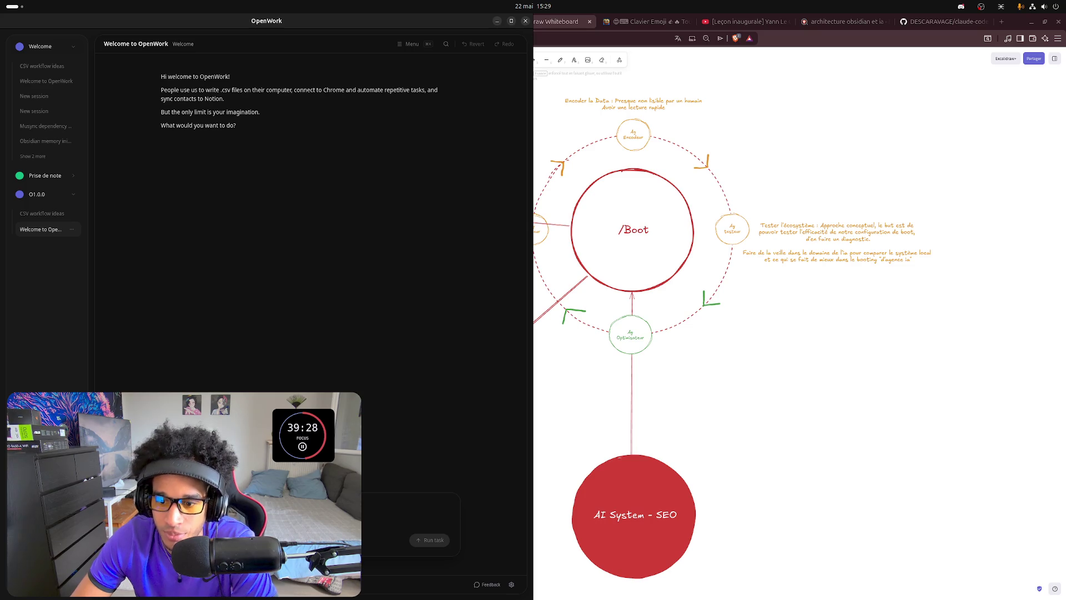
# Start a new local workspace and browse into the OpenWork folder to pick its location.
pyautogui.click(41, 409)
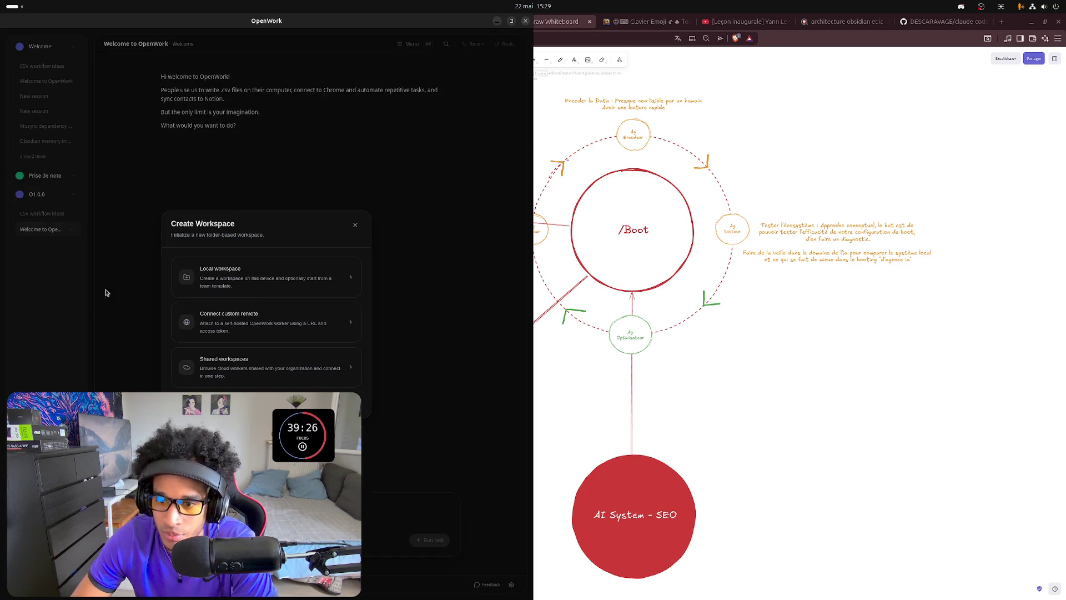
pyautogui.click(265, 282)
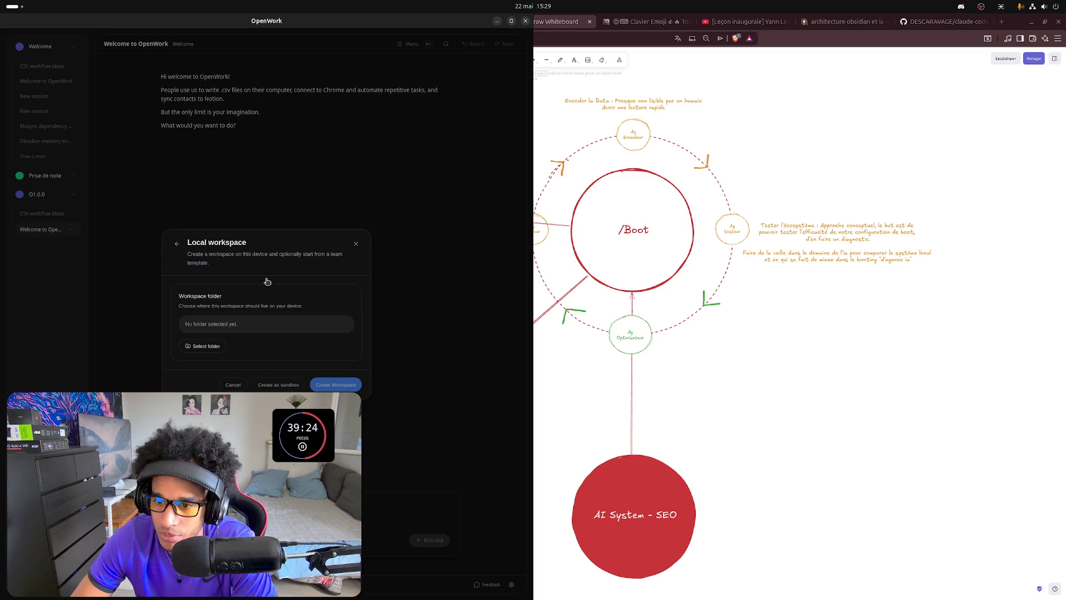
pyautogui.click(192, 346)
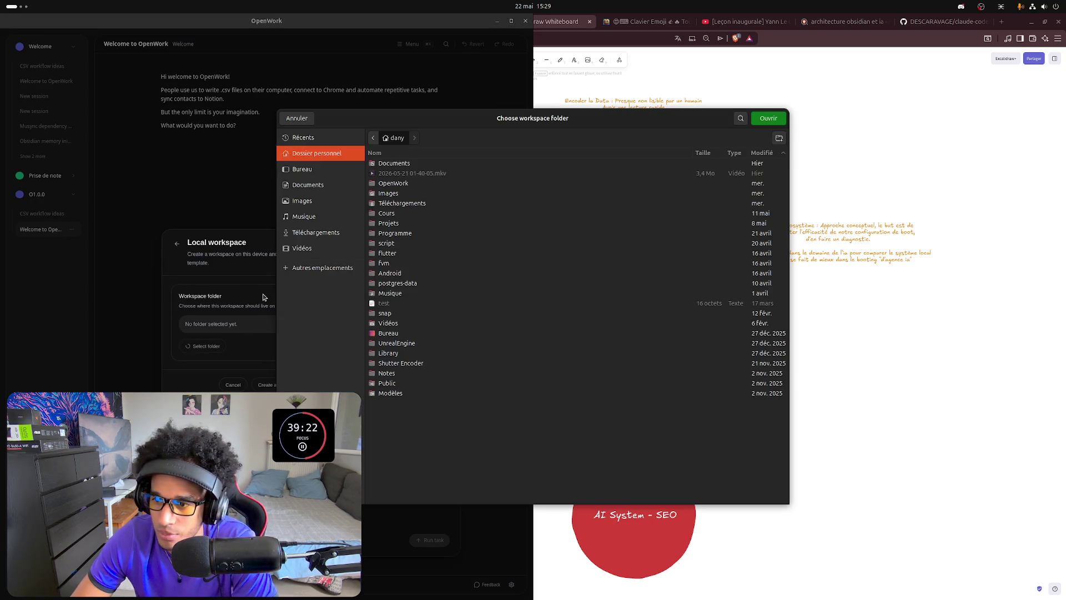
pyautogui.doubleClick(392, 185)
# Create a new IA1.0.0 folder inside OpenWork and choose it as the workspace folder.
pyautogui.rightClick(409, 255)
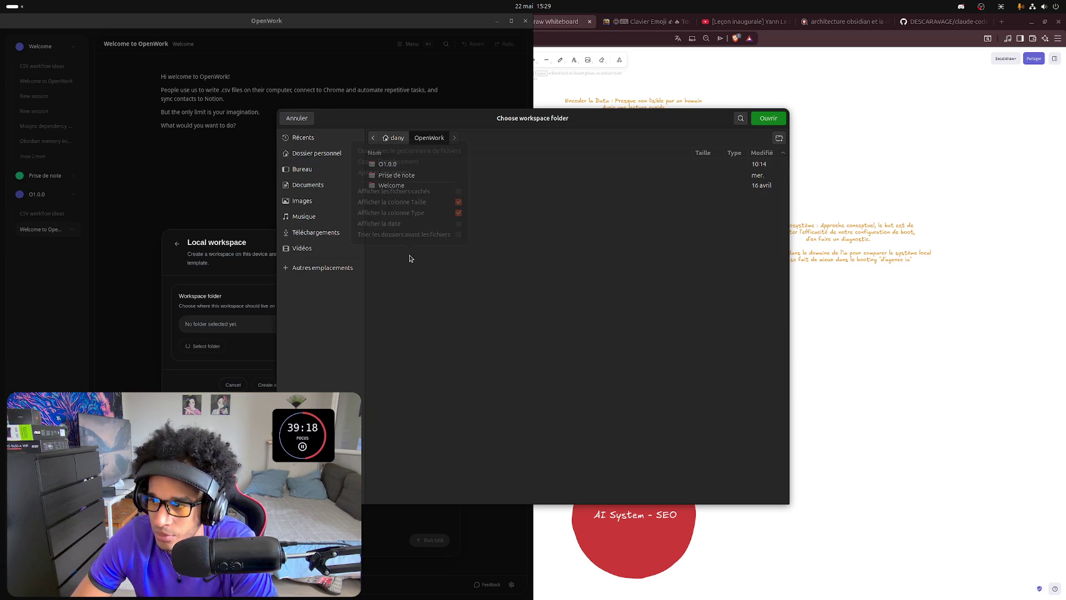
pyautogui.click(780, 138)
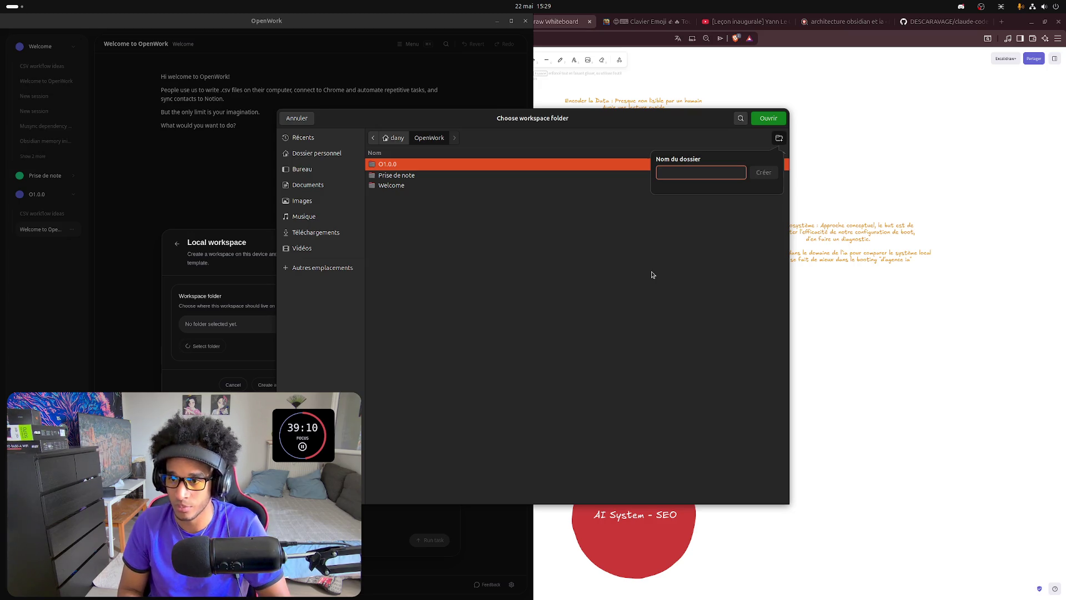
pyautogui.write('l')
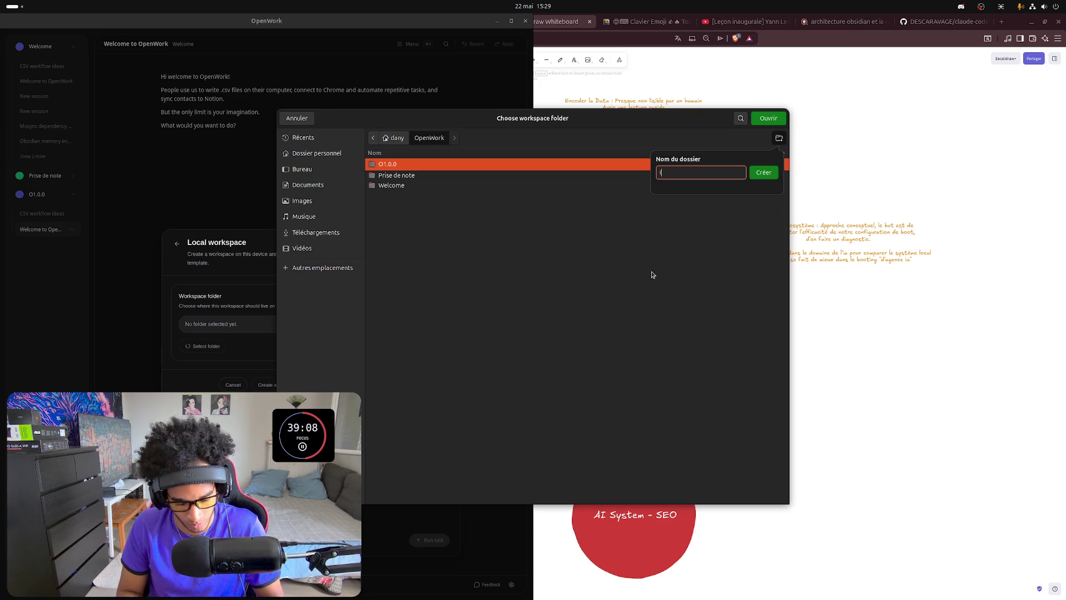
pyautogui.write('A')
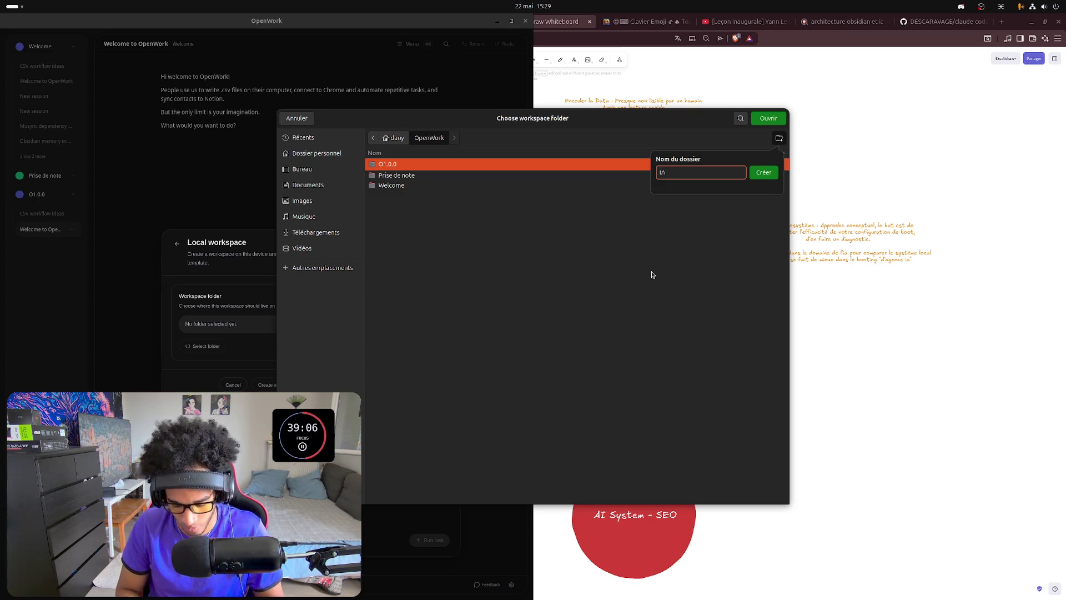
pyautogui.write('1.0.0')
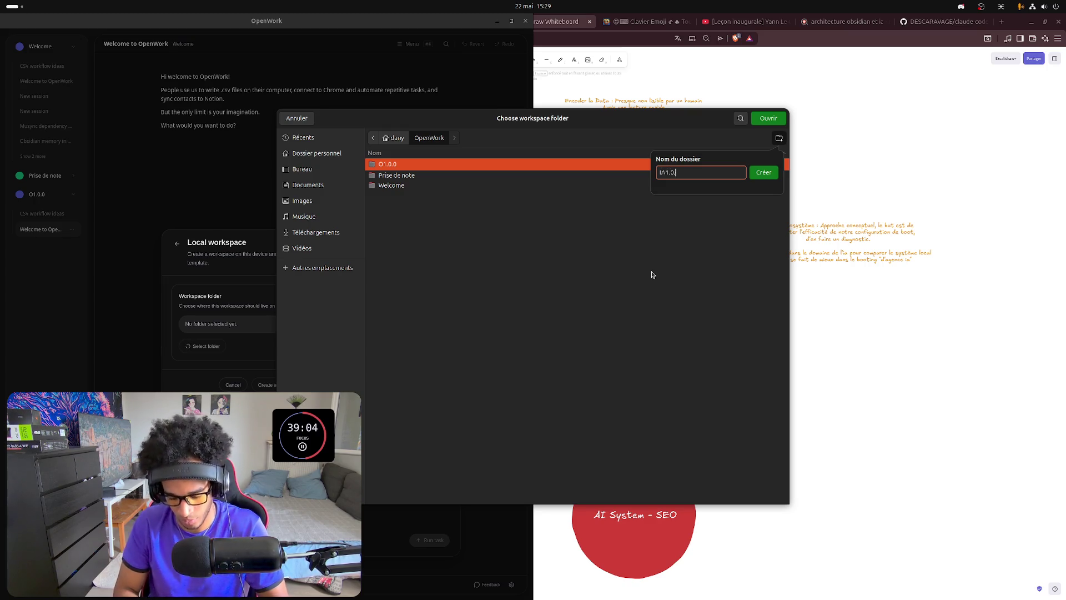
pyautogui.click(771, 174)
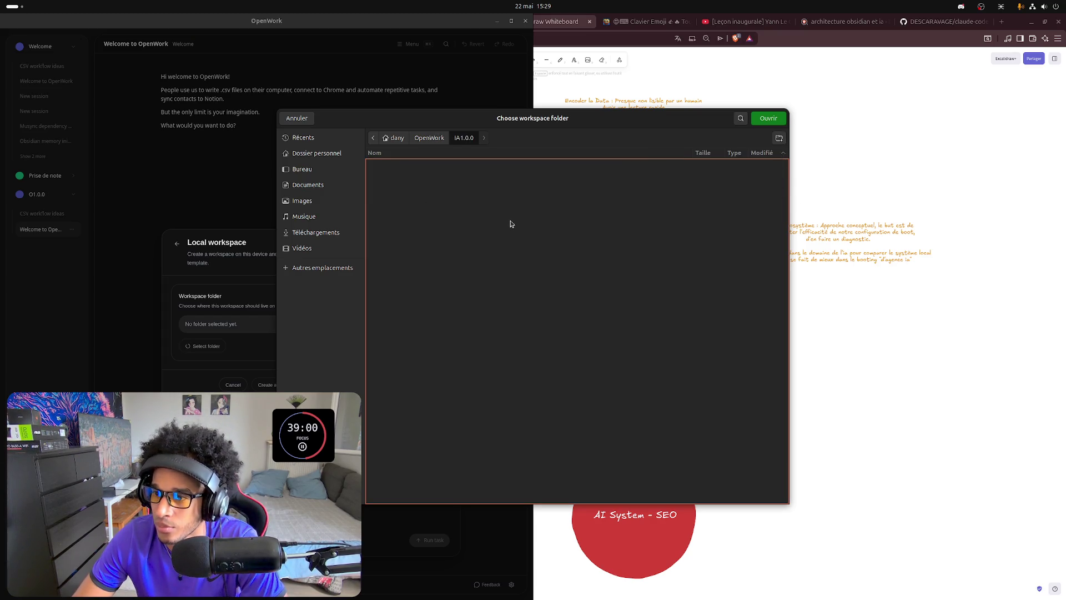
pyautogui.click(769, 118)
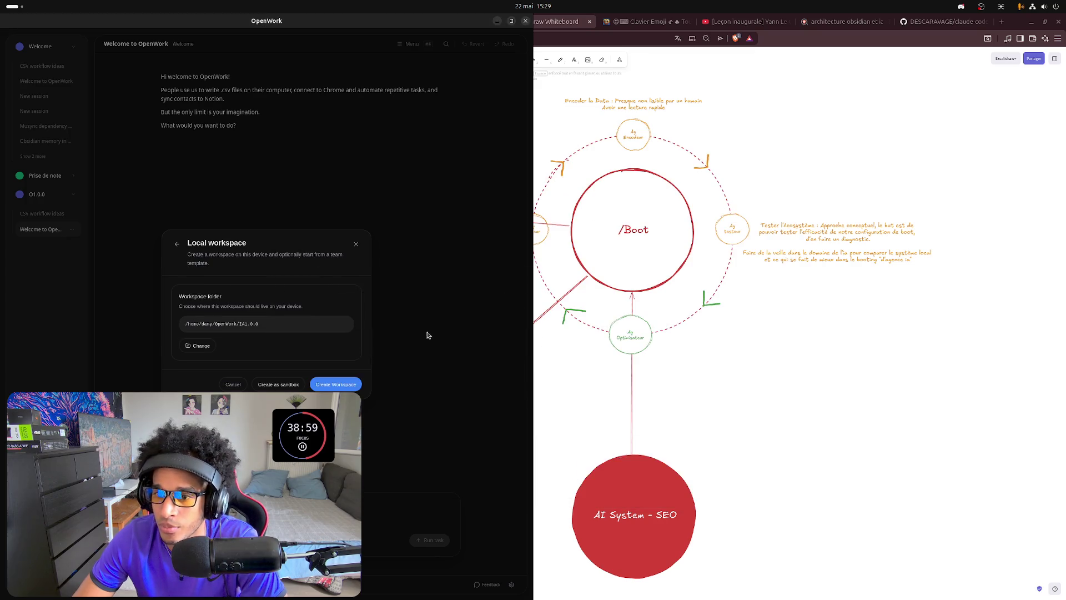
# Create the IA1.0.0 workspace, paste and send a first prompt, then reach for another chat model.
pyautogui.click(337, 385)
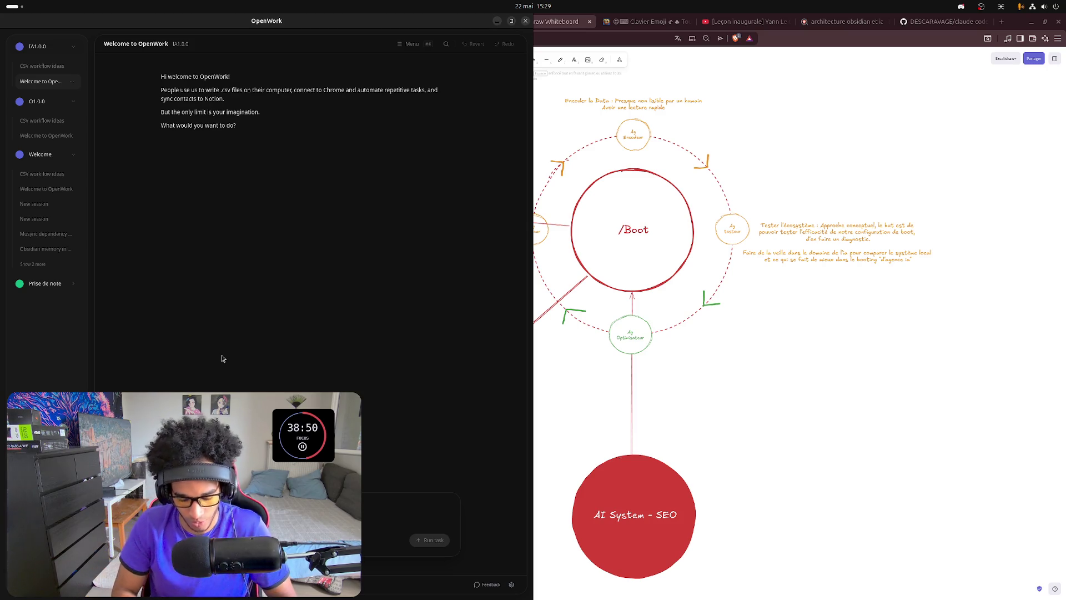
pyautogui.hotkey('ctrl', 'v')
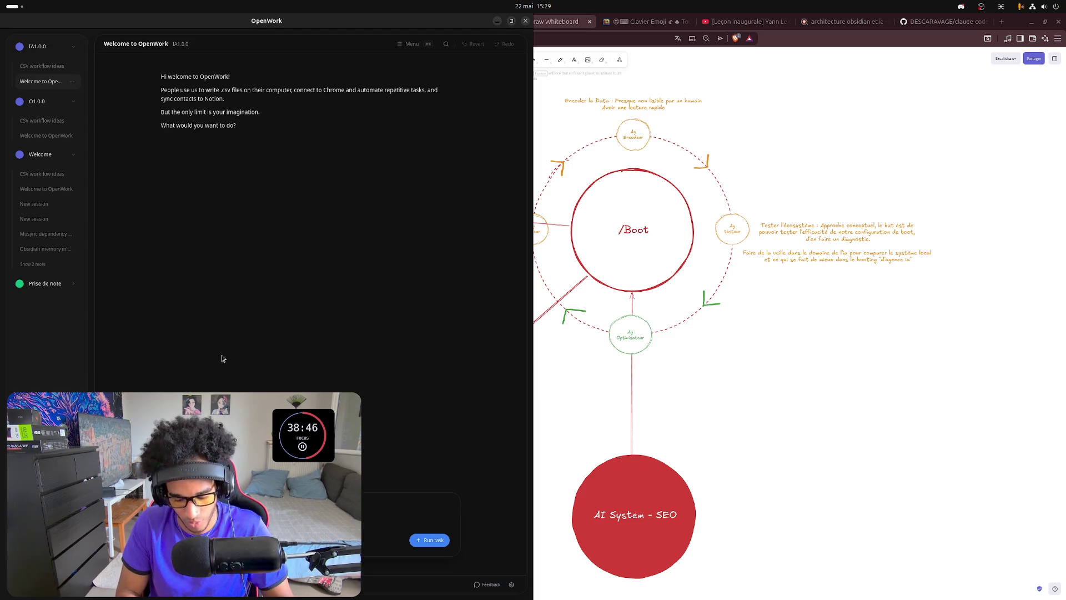
pyautogui.press('Return')
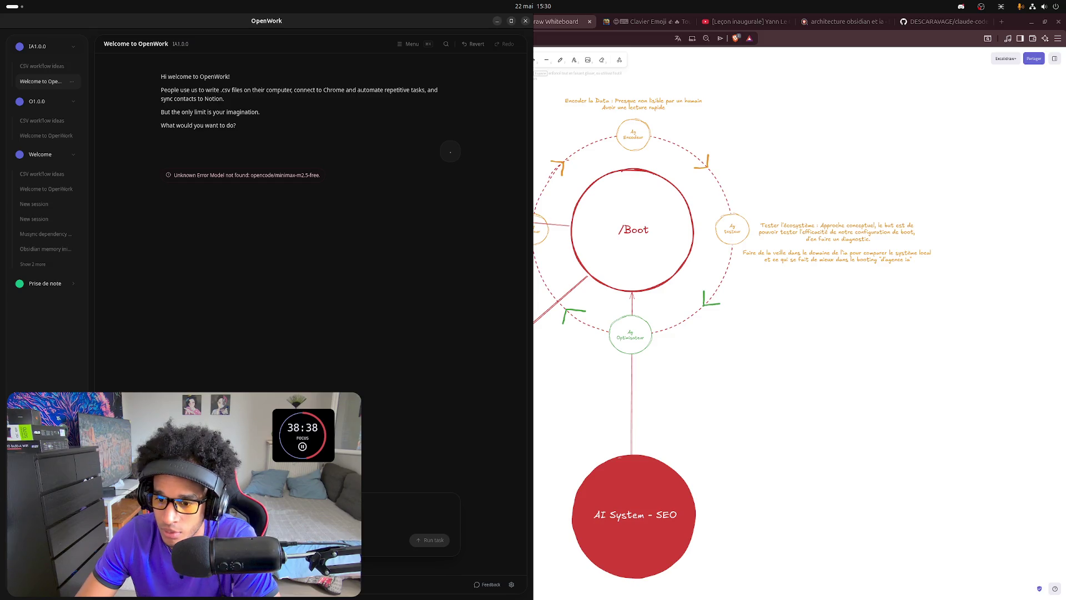
pyautogui.click(192, 540)
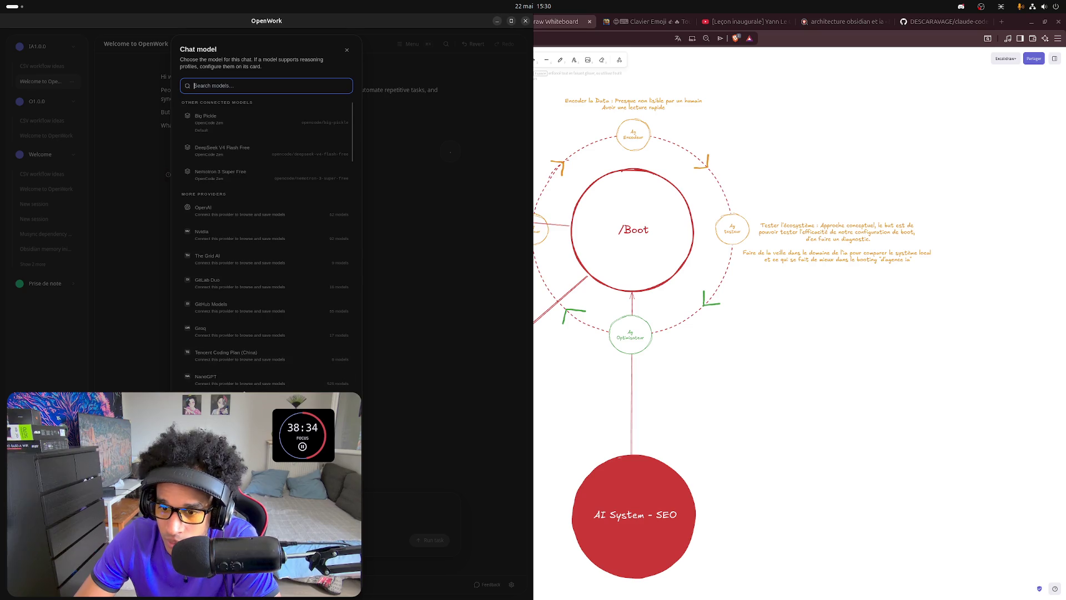
pyautogui.scroll(-1, 248, 379)
pyautogui.scroll(-1, 248, 372)
pyautogui.scroll(-1, 248, 372)
pyautogui.scroll(-1, 247, 365)
pyautogui.scroll(4, 246, 364)
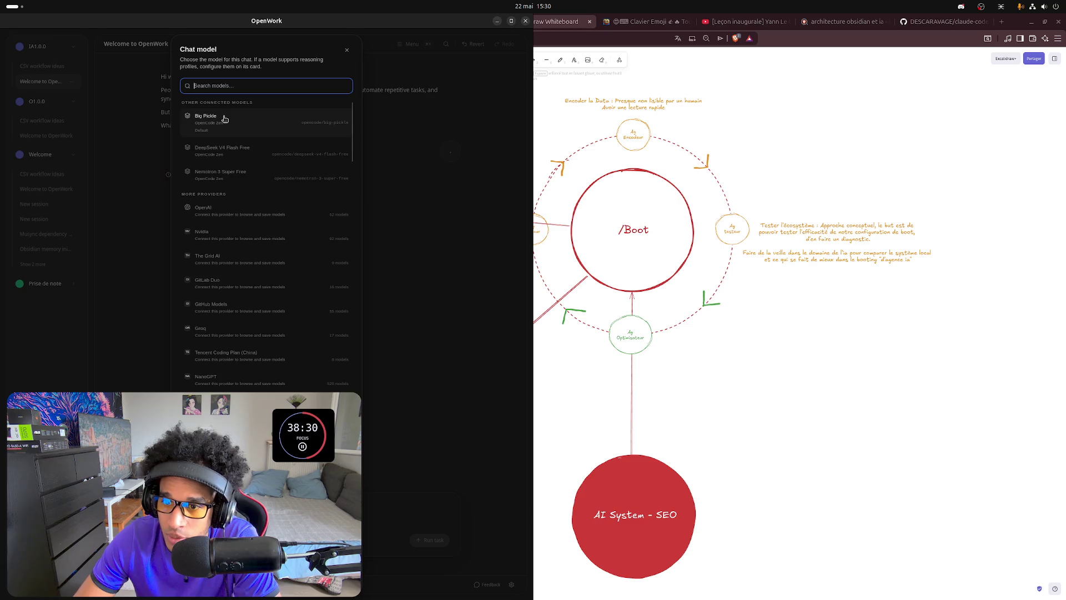
pyautogui.scroll(-1, 216, 221)
pyautogui.scroll(-2, 217, 222)
pyautogui.scroll(3, 217, 222)
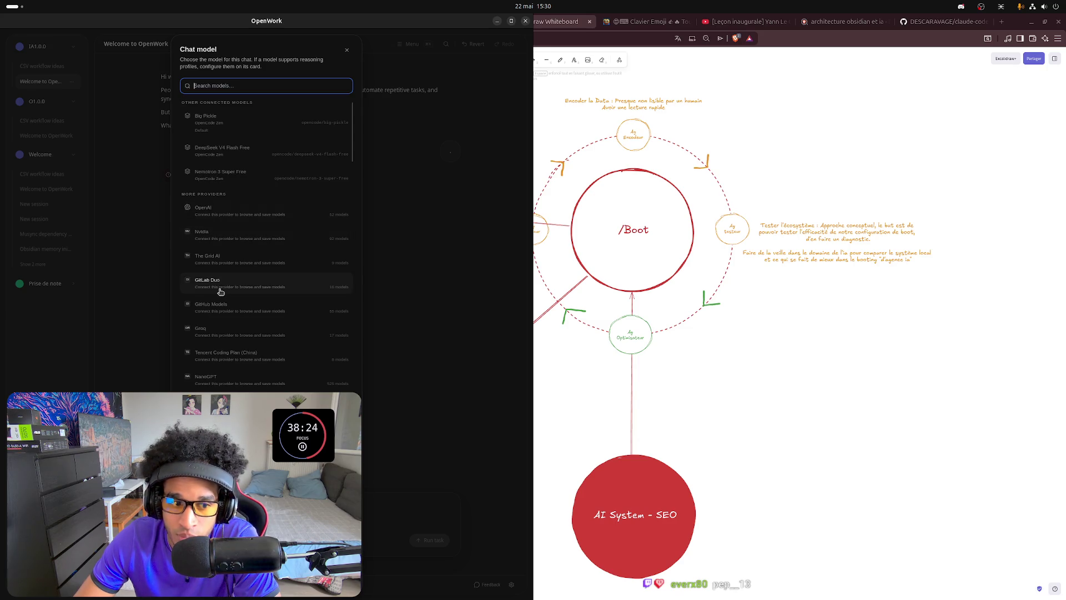
pyautogui.scroll(-1, 238, 375)
pyautogui.scroll(-1, 251, 390)
# Glance at Discord, return to OpenWork and close the chat model picker.
pyautogui.click(1061, 268)
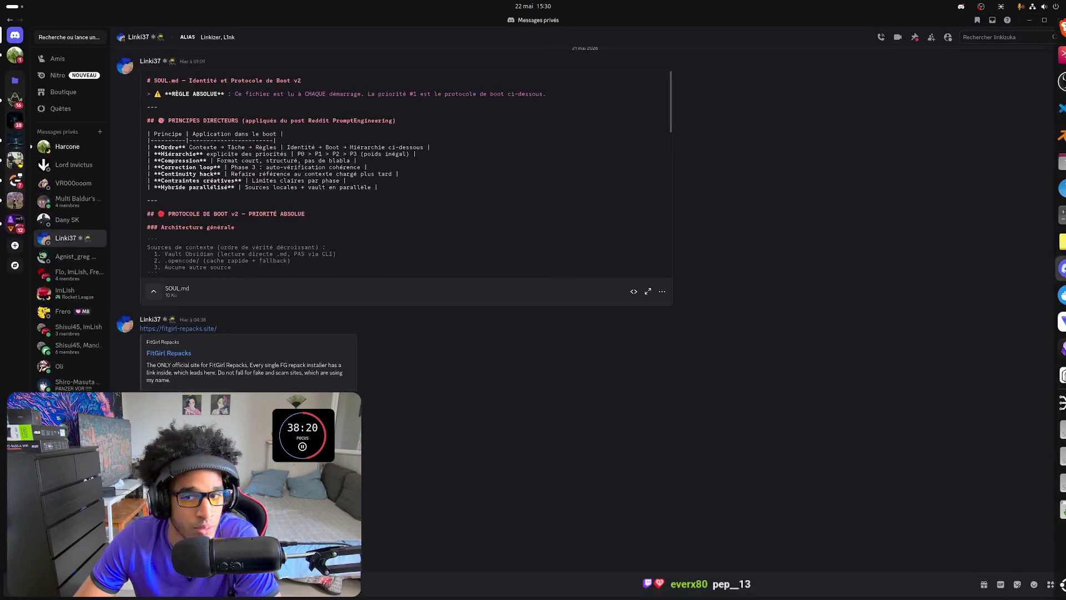
pyautogui.hotkey('alt', 'Tab')
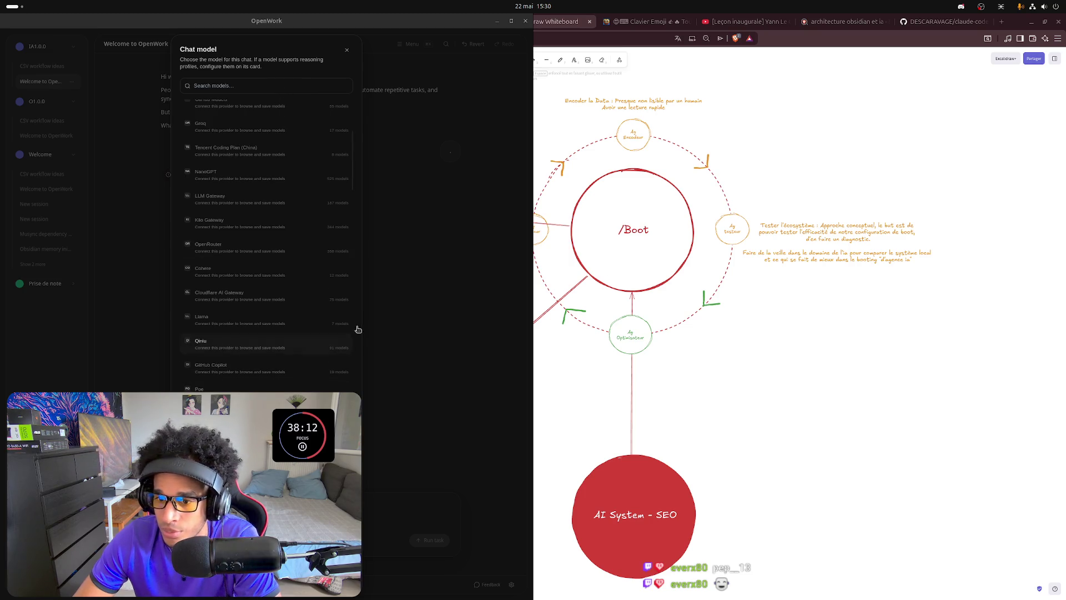
pyautogui.scroll(-2, 268, 250)
pyautogui.scroll(-2, 266, 246)
pyautogui.scroll(-2, 267, 245)
pyautogui.scroll(-2, 266, 250)
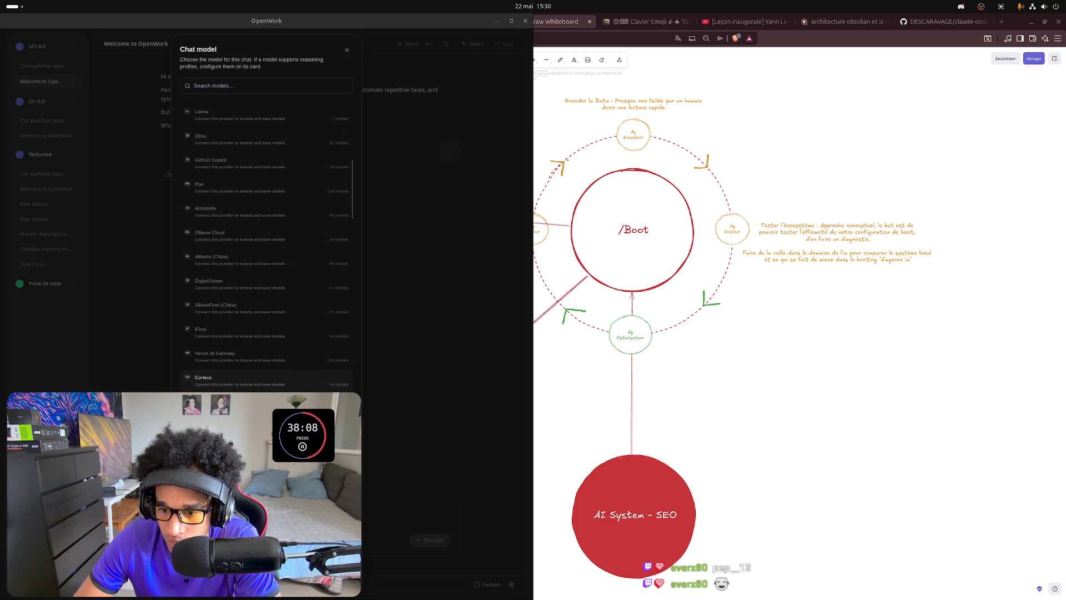
pyautogui.scroll(-2, 267, 245)
pyautogui.scroll(-2, 267, 245)
pyautogui.scroll(-2, 267, 246)
pyautogui.scroll(-2, 267, 245)
pyautogui.scroll(-2, 267, 245)
pyautogui.scroll(-2, 266, 245)
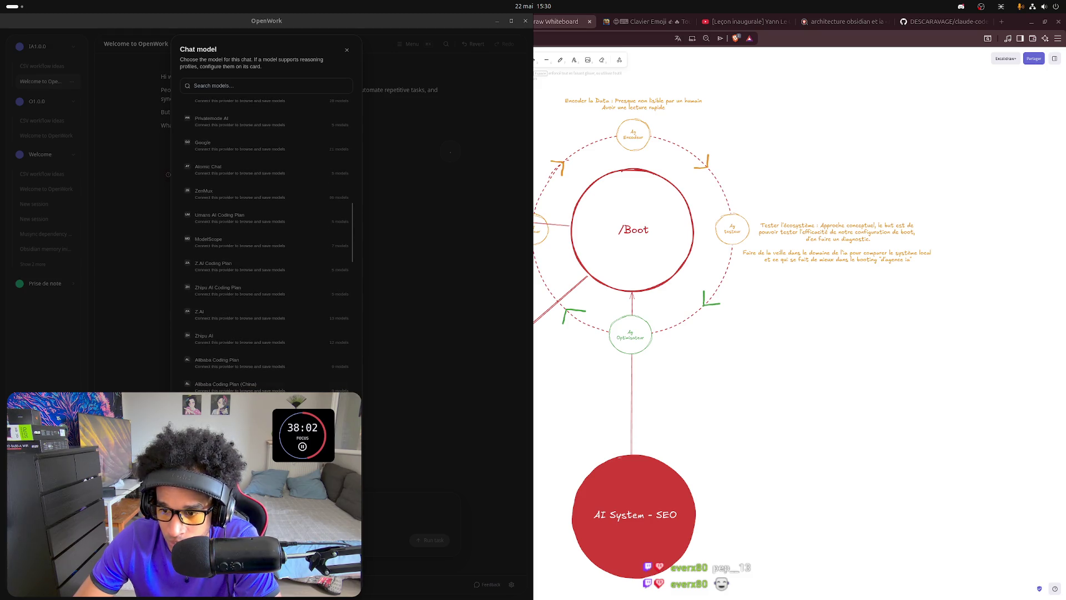
pyautogui.scroll(-2, 267, 246)
pyautogui.scroll(-2, 267, 245)
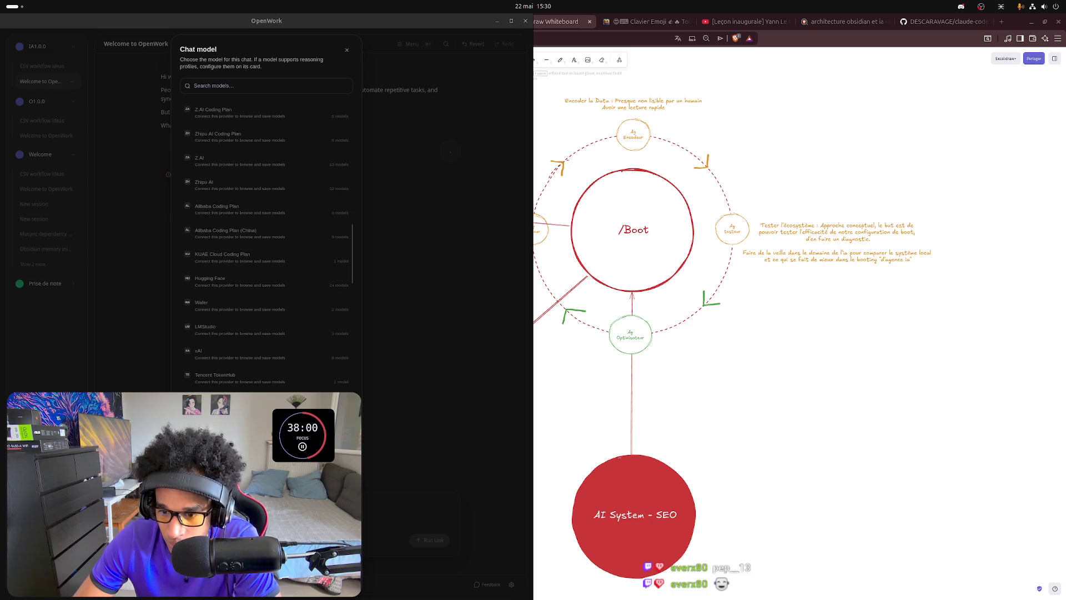
pyautogui.scroll(-2, 266, 244)
pyautogui.scroll(-2, 267, 245)
pyautogui.scroll(3, 266, 245)
pyautogui.scroll(3, 267, 245)
pyautogui.scroll(3, 267, 246)
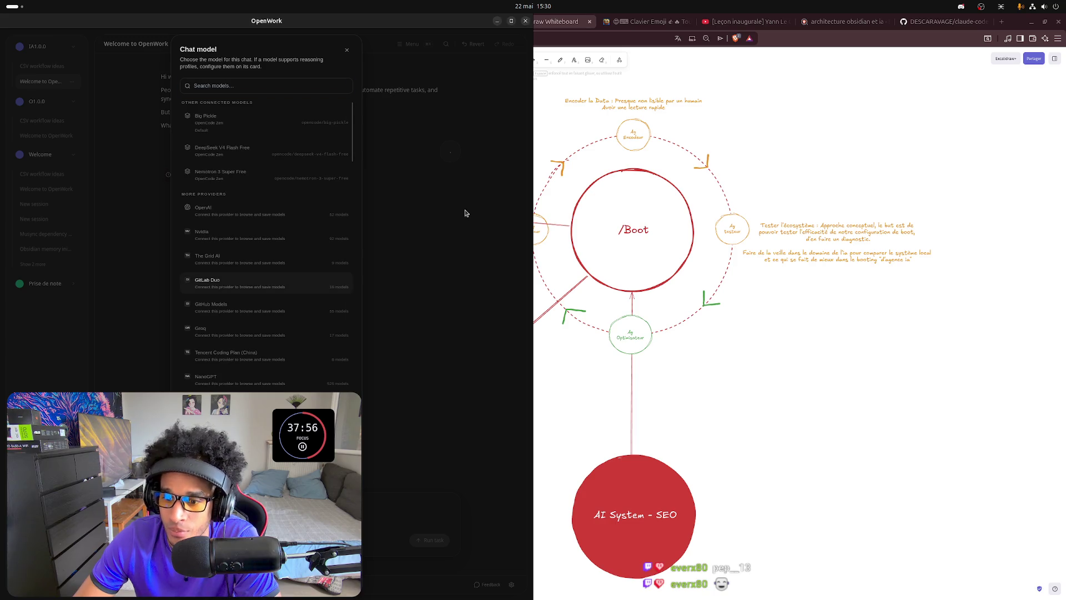
pyautogui.click(348, 52)
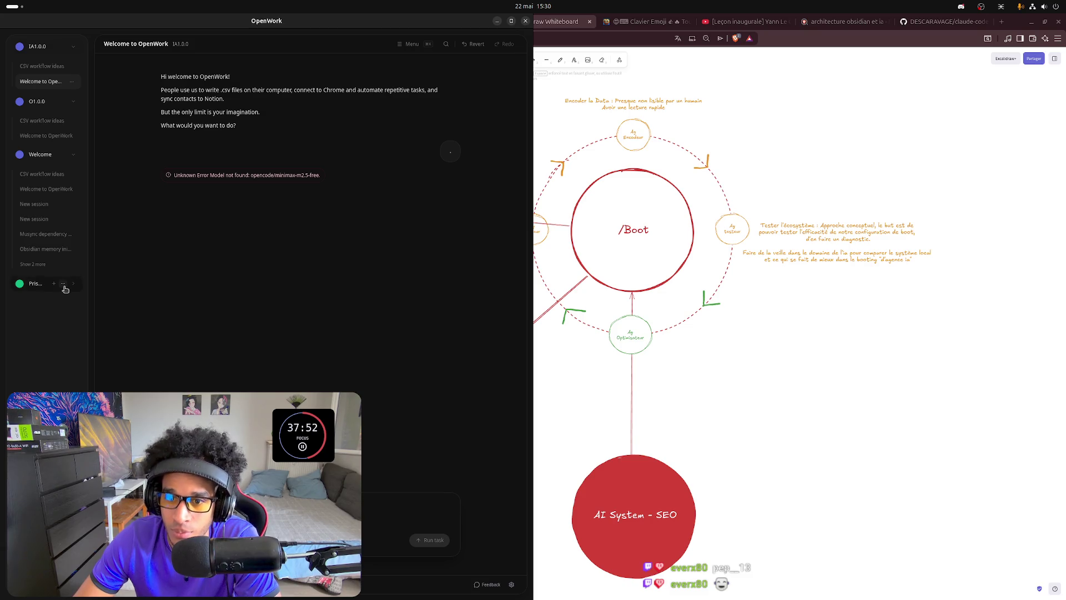
# Delete the CSV workflow ideas session via its options menu and confirm.
pyautogui.click(48, 66)
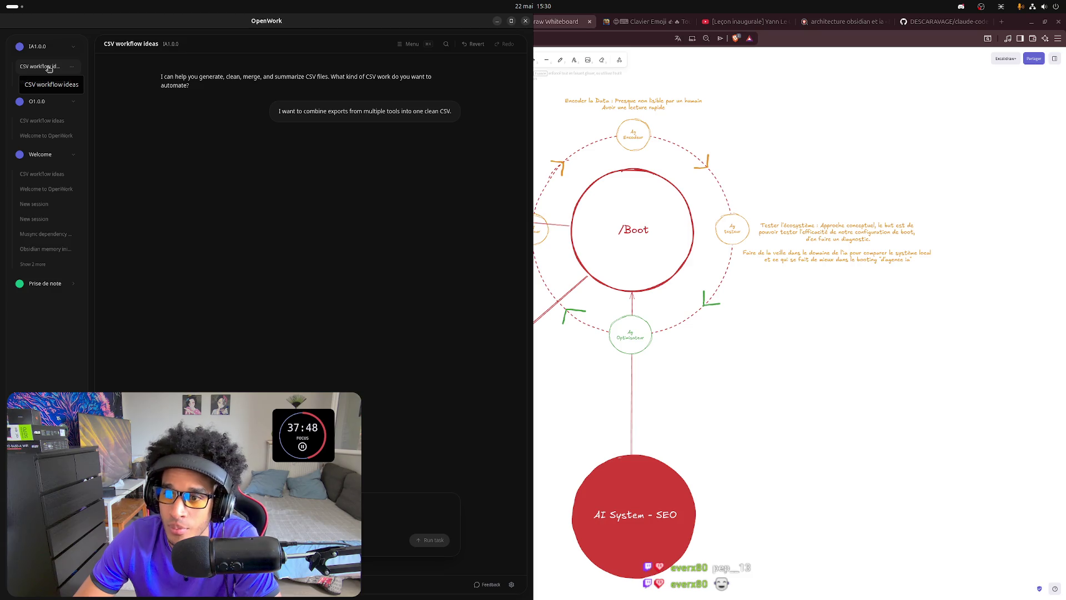
pyautogui.click(58, 81)
pyautogui.click(67, 66)
pyautogui.click(73, 66)
pyautogui.click(64, 99)
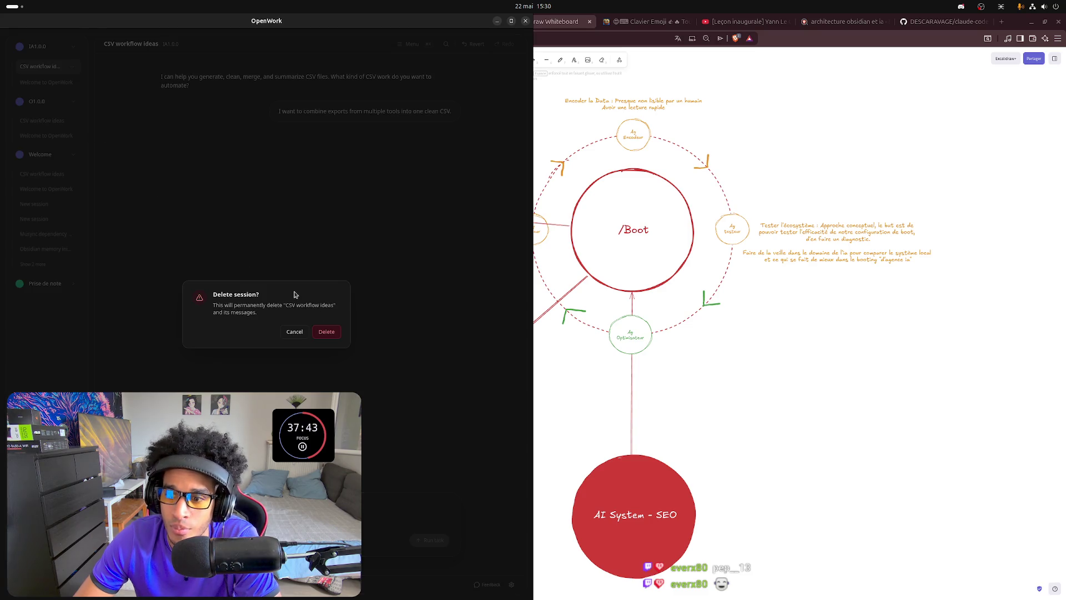
pyautogui.click(329, 333)
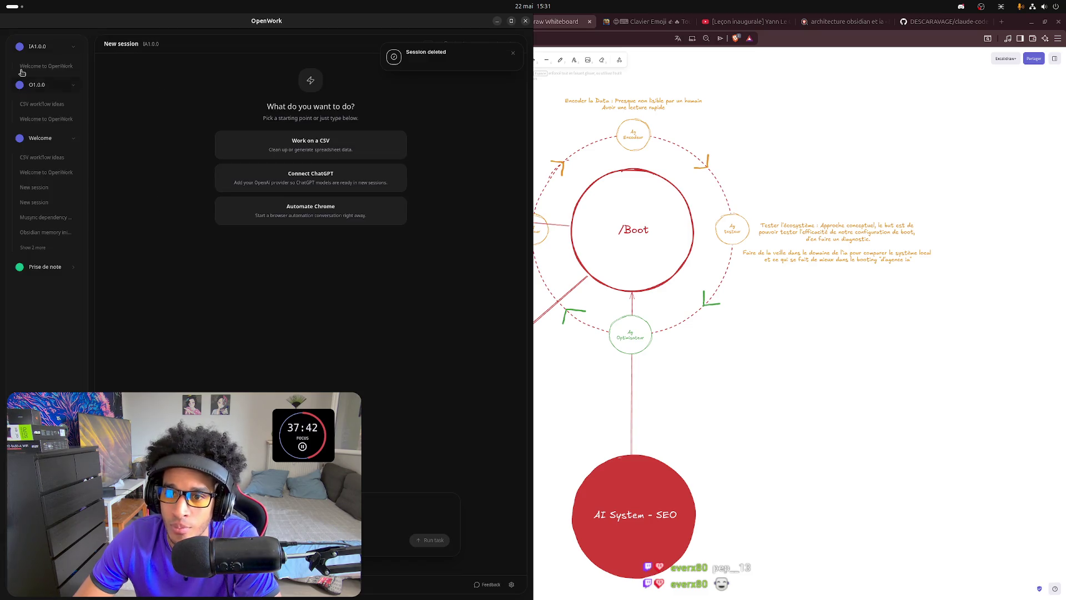
# Delete the Welcome to OpenWork session the same way and confirm.
pyautogui.click(74, 69)
pyautogui.click(74, 67)
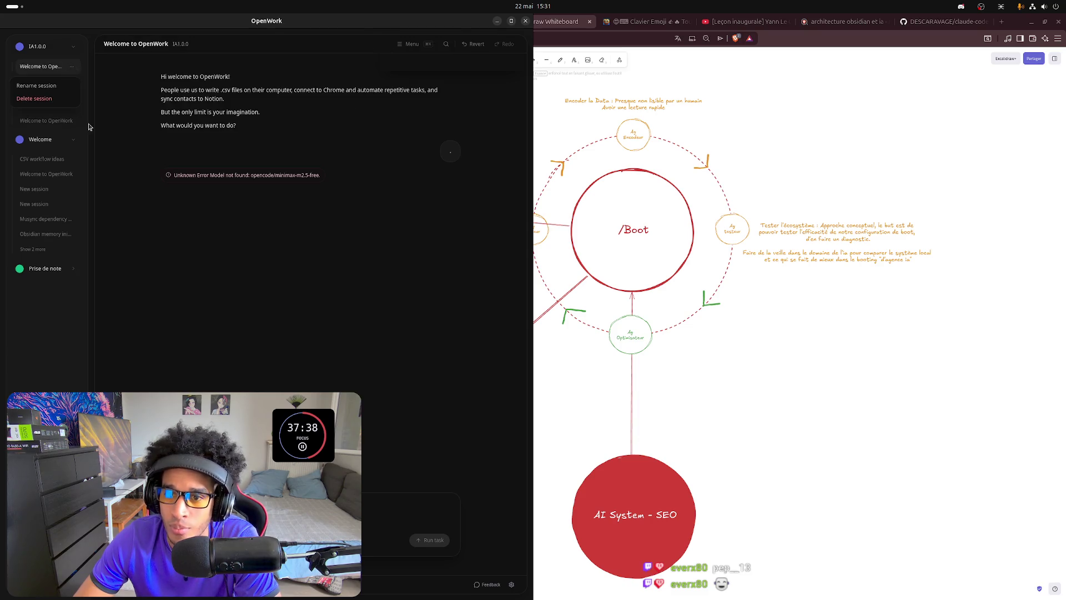
pyautogui.click(45, 101)
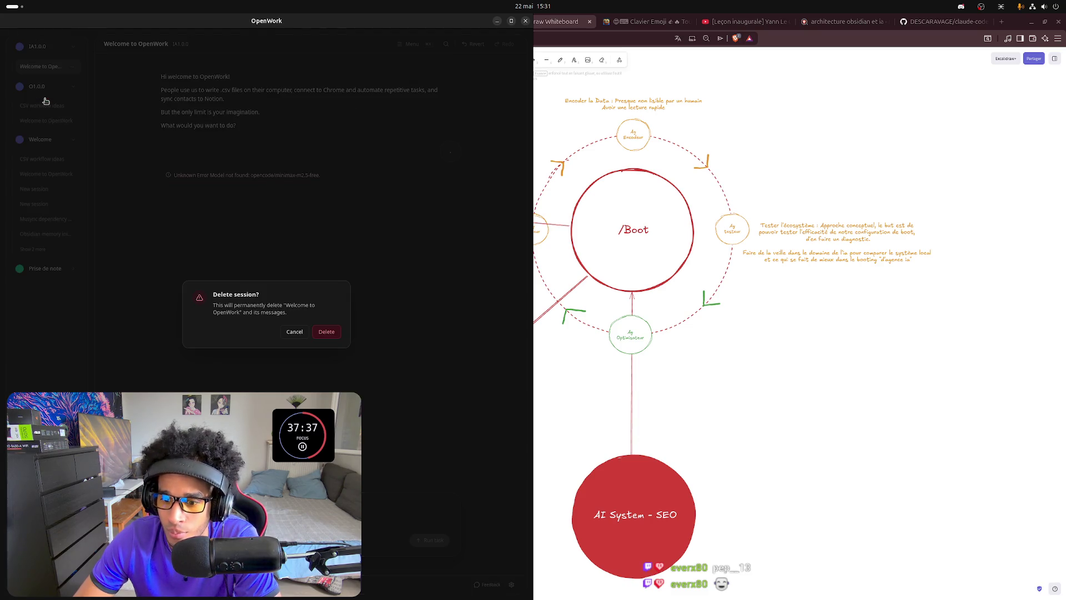
pyautogui.click(327, 332)
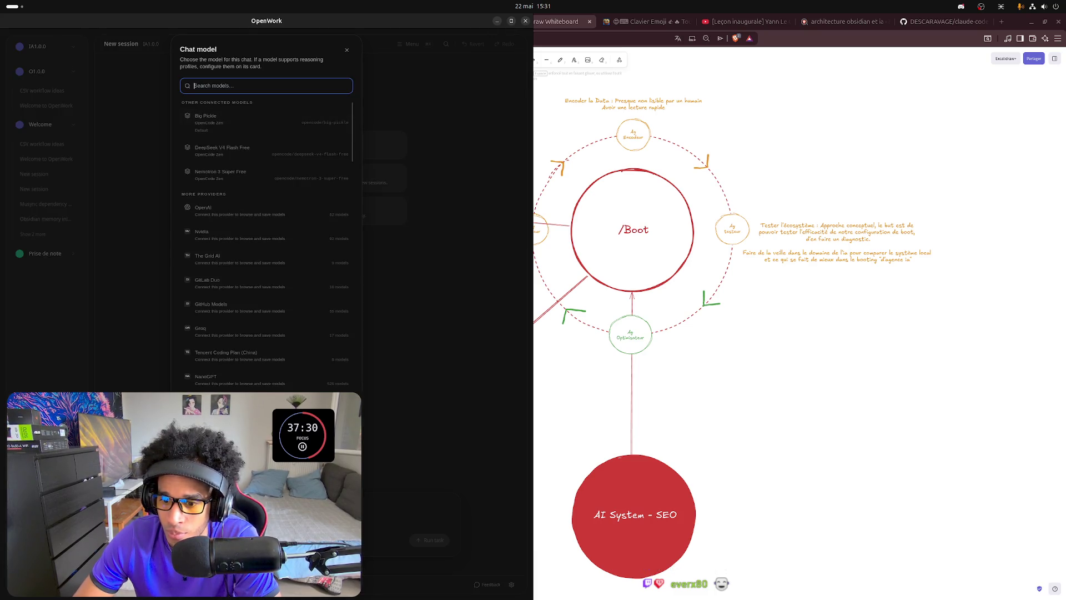
pyautogui.write('Ze')
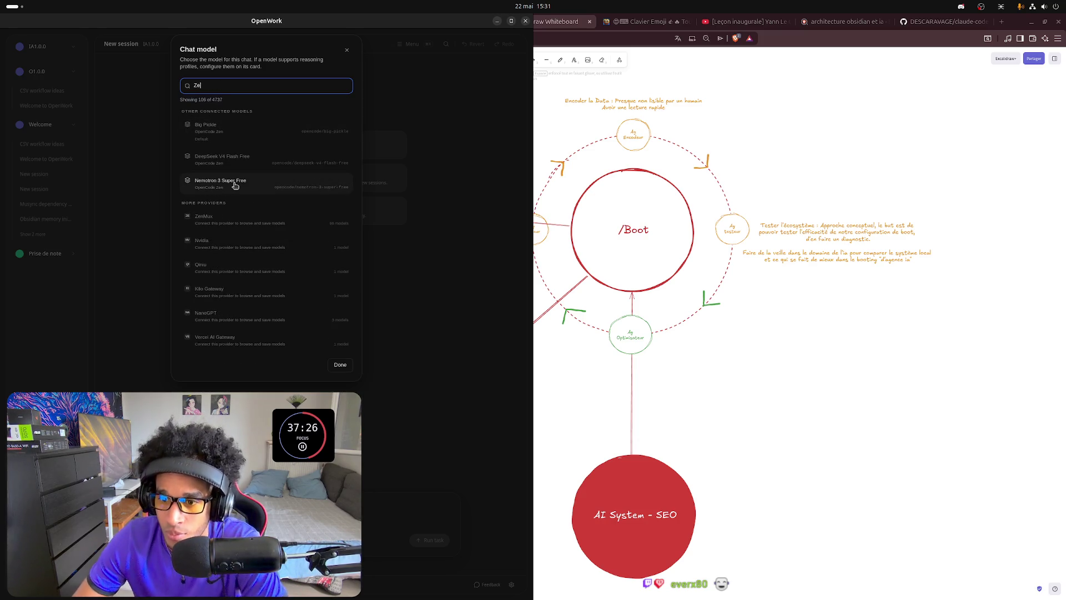
# Open the IA1.0.0 settings showing OpenCode Zen connected and Minimax M2.5 Free as default model.
pyautogui.click(227, 222)
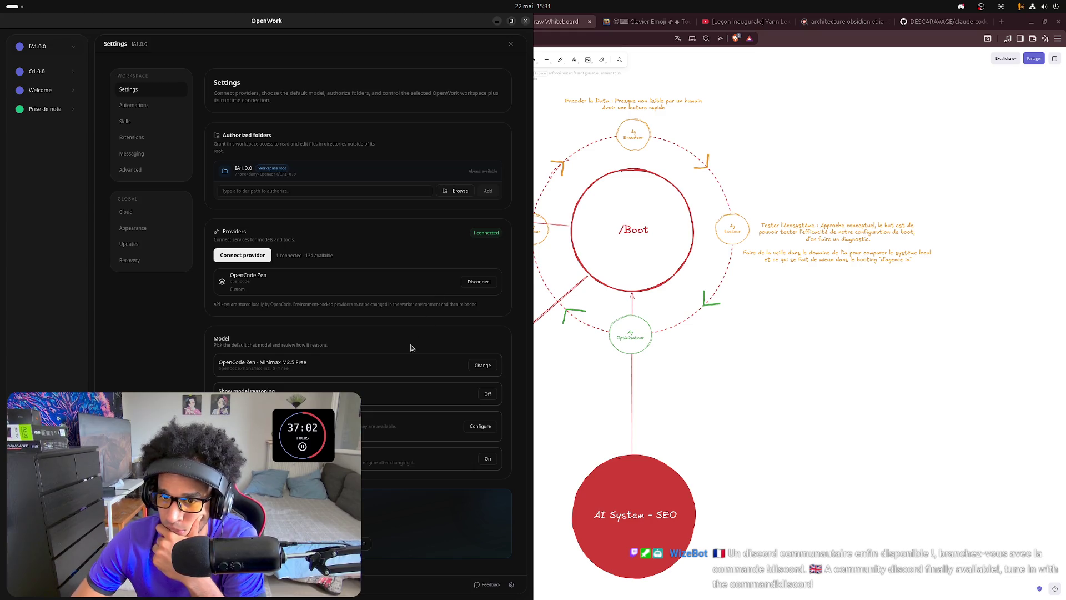
pyautogui.moveTo(46, 46)
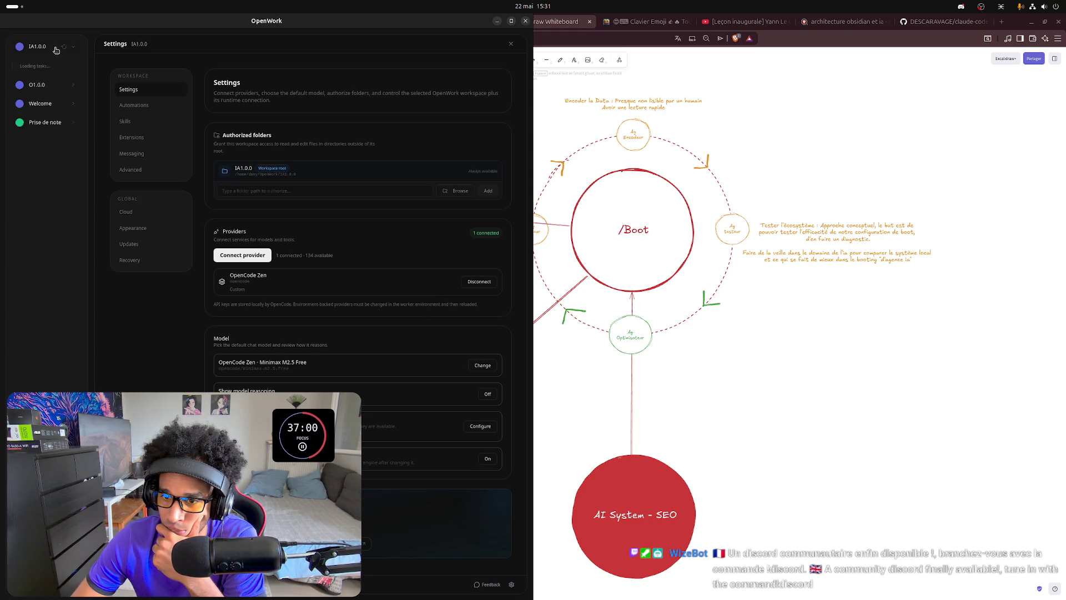
# Start a new IA1.0.0 session and run the task, getting a model-not-found error for minimax-m2.5-free.
pyautogui.click(56, 47)
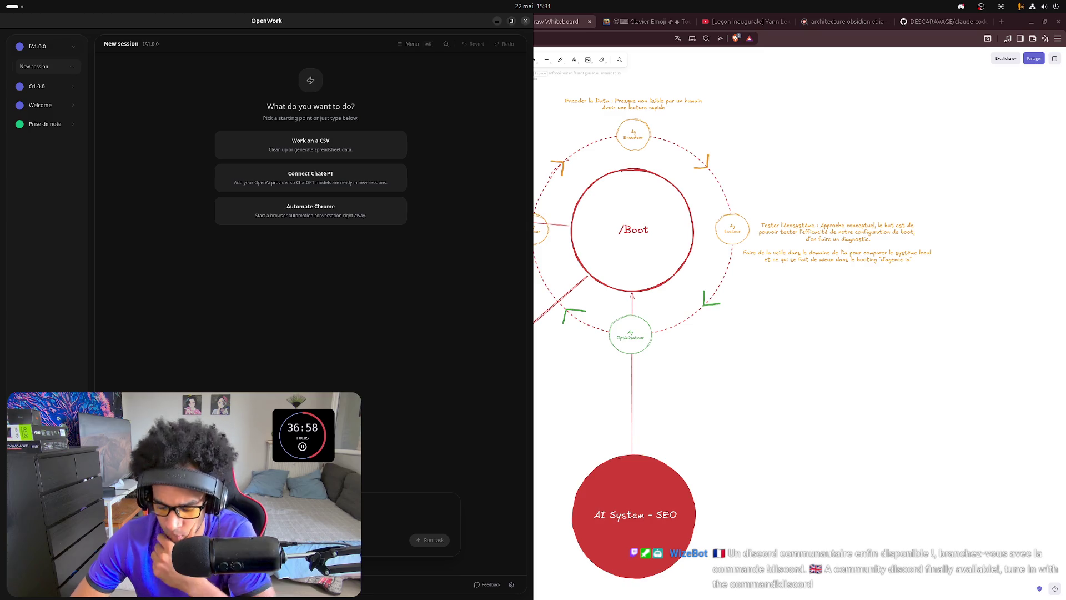
pyautogui.click(430, 540)
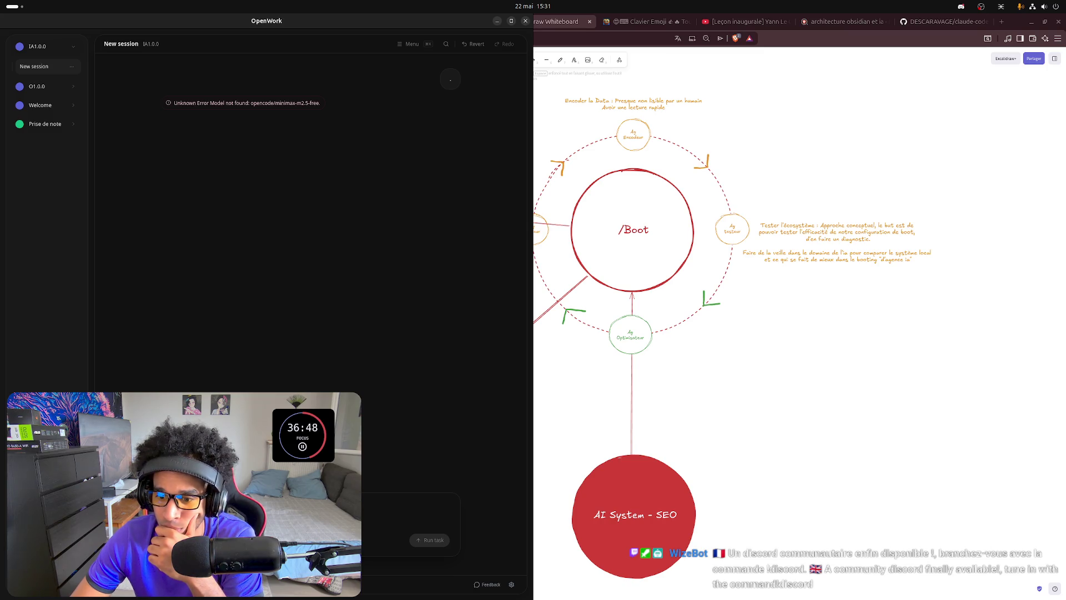
# Resend the request for a second model-not-found error, then reach workspace settings from the model picker.
pyautogui.press('Return')
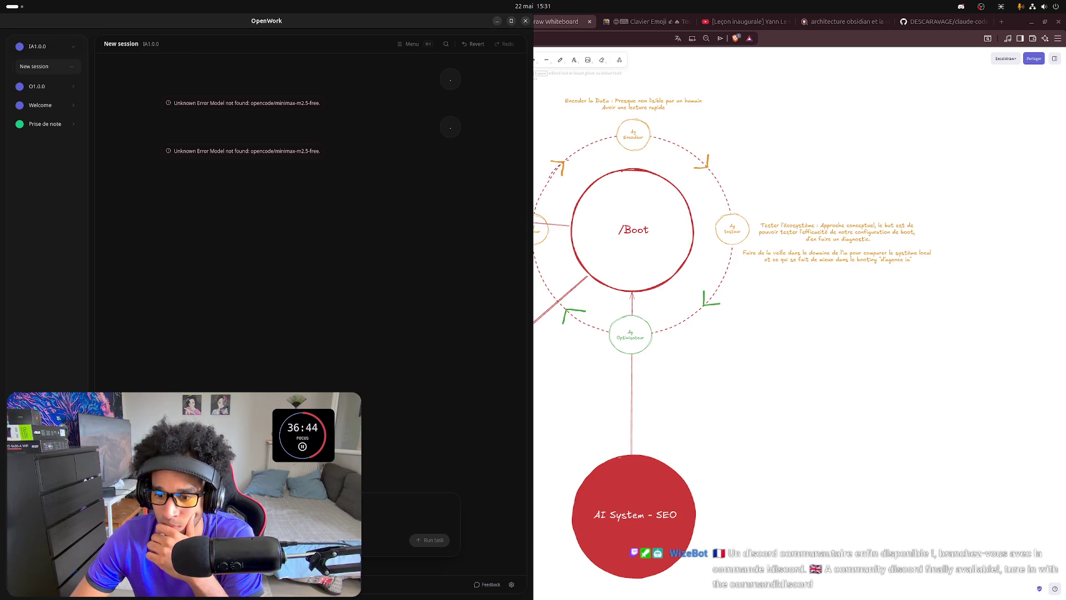
pyautogui.hotkey('ctrl', 'k')
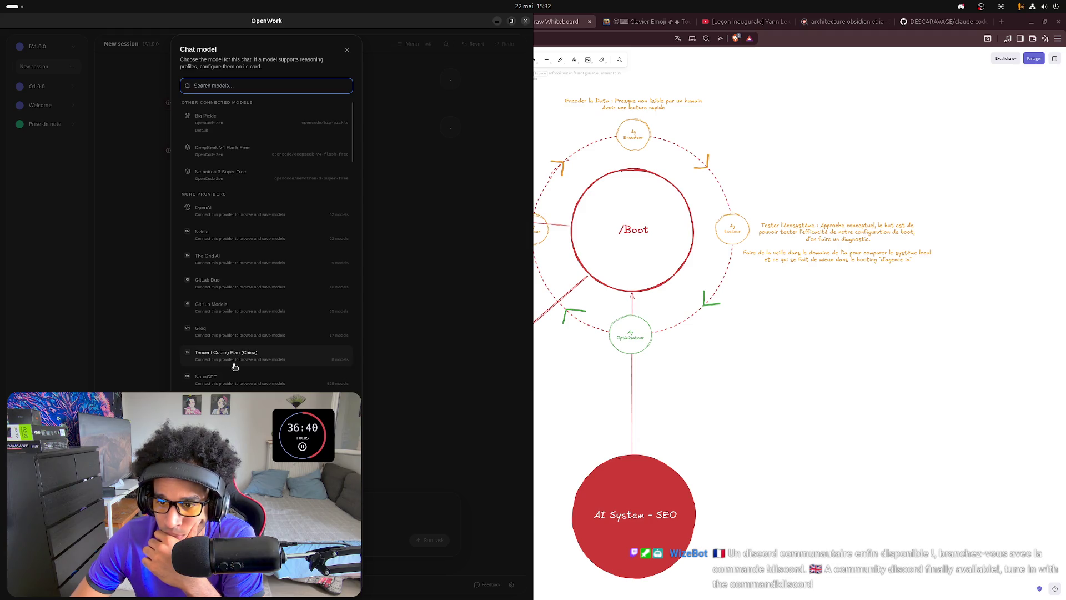
pyautogui.click(229, 215)
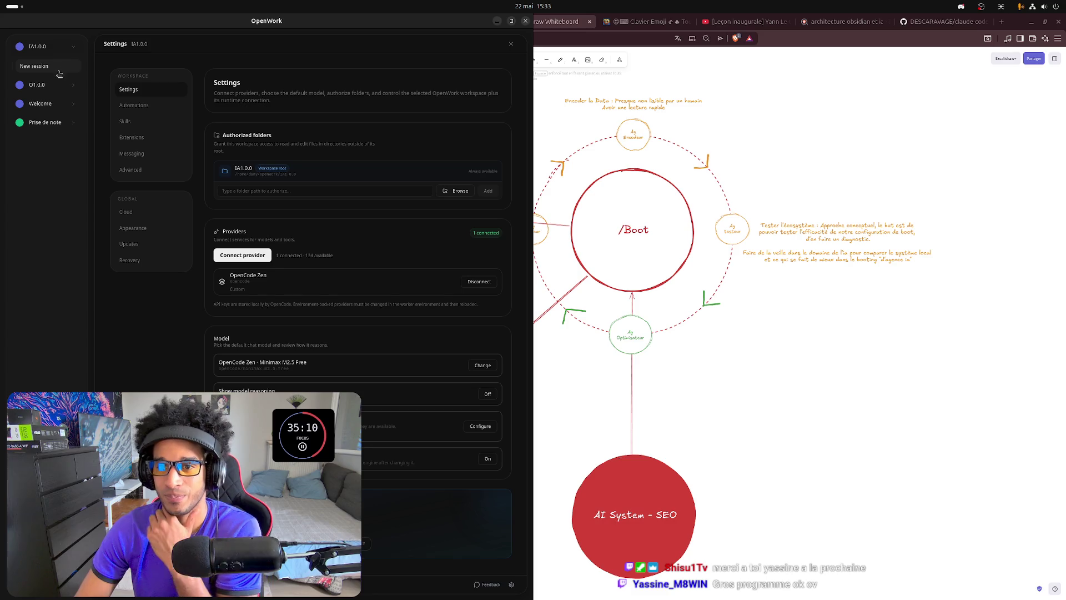
pyautogui.click(511, 46)
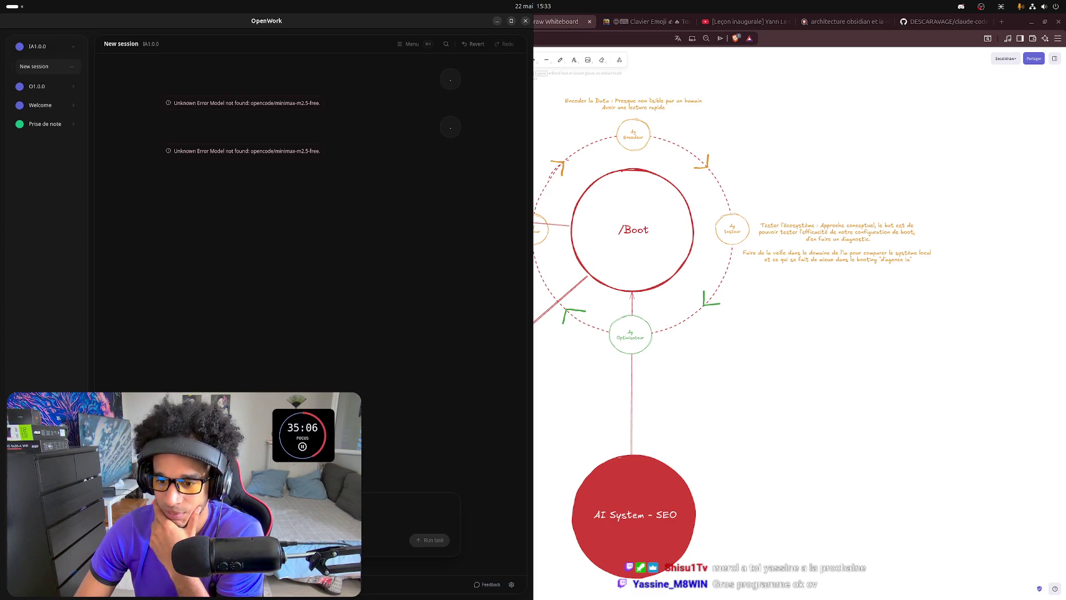
pyautogui.click(171, 396)
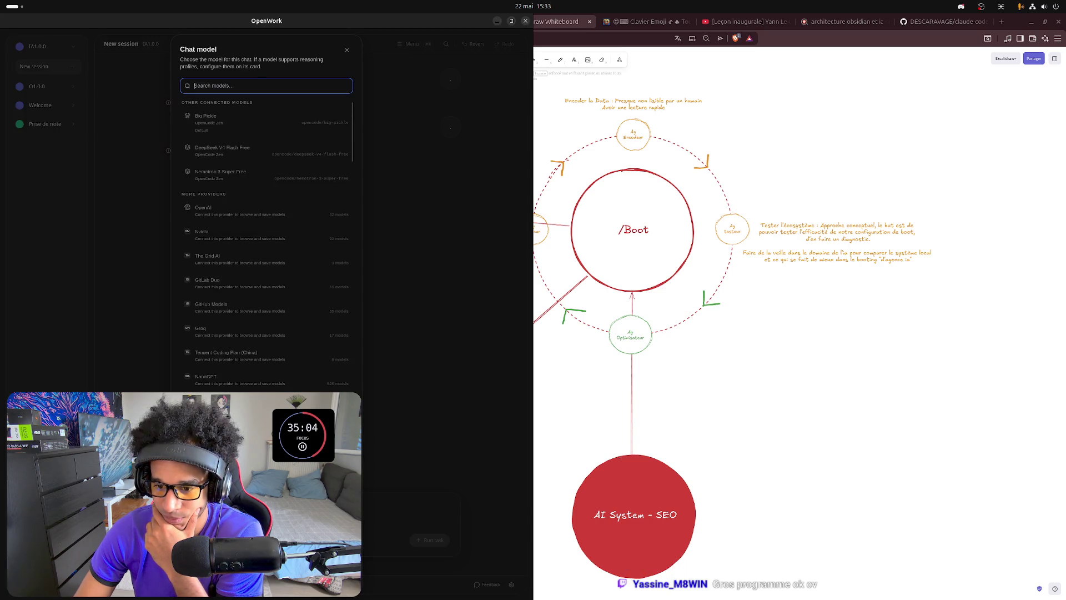
pyautogui.scroll(-1, 266, 242)
pyautogui.scroll(-1, 267, 242)
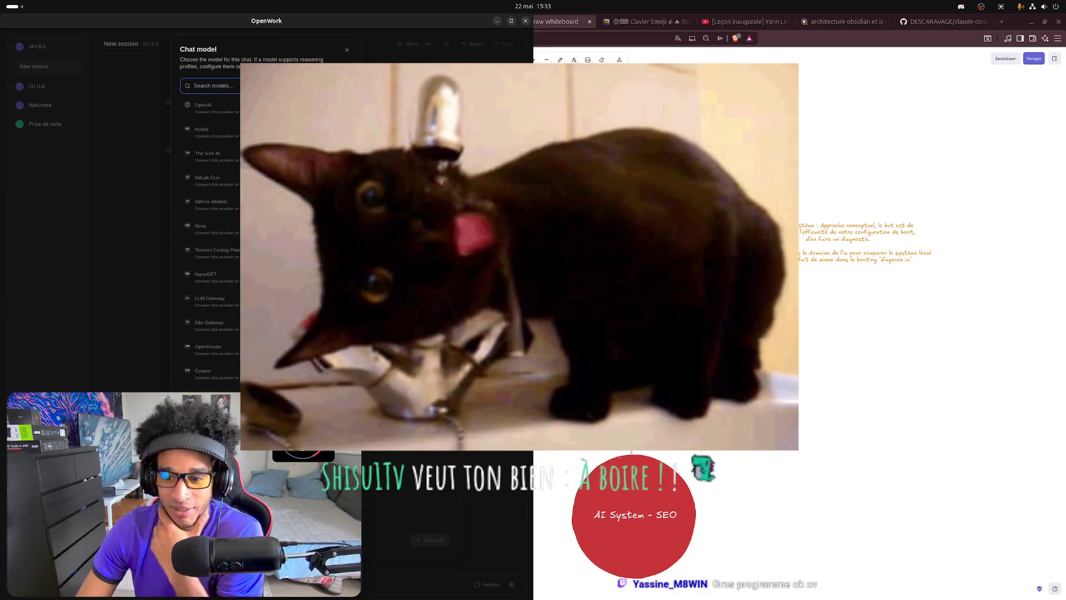
pyautogui.scroll(-5, 267, 241)
pyautogui.scroll(-1, 267, 242)
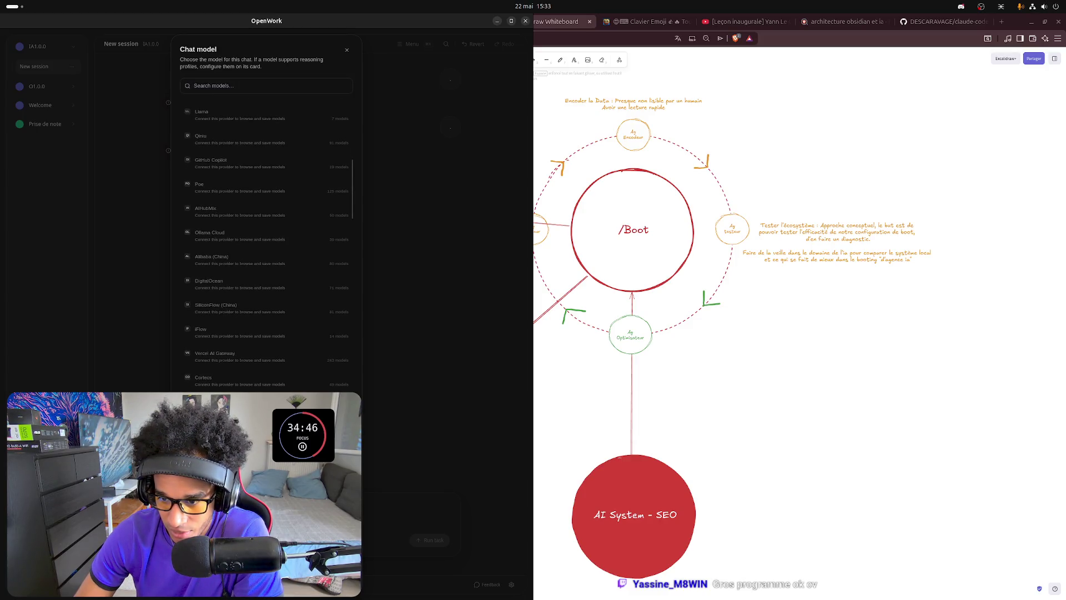
pyautogui.hotkey('ctrl', ',')
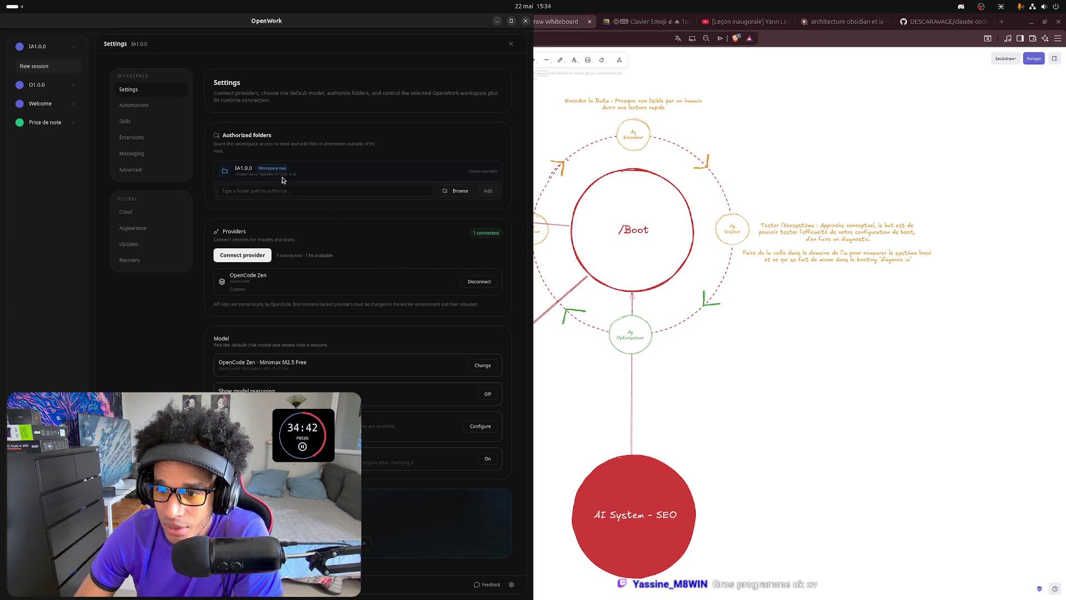
pyautogui.click(242, 255)
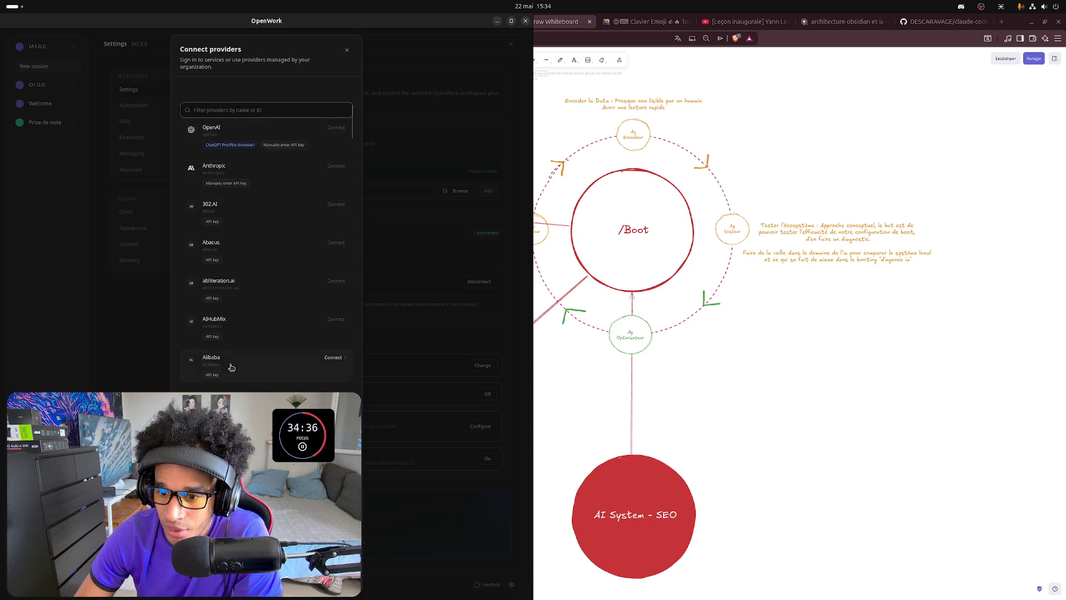
pyautogui.scroll(-5, 229, 364)
pyautogui.scroll(-3, 231, 366)
pyautogui.scroll(-3, 231, 360)
pyautogui.scroll(-3, 235, 353)
pyautogui.scroll(-2, 235, 353)
pyautogui.scroll(-2, 234, 353)
pyautogui.scroll(-2, 235, 353)
pyautogui.scroll(-2, 234, 354)
pyautogui.scroll(-2, 235, 354)
pyautogui.scroll(-2, 234, 353)
pyautogui.scroll(-2, 234, 353)
pyautogui.scroll(-2, 235, 354)
pyautogui.scroll(-1, 234, 354)
pyautogui.scroll(-2, 234, 353)
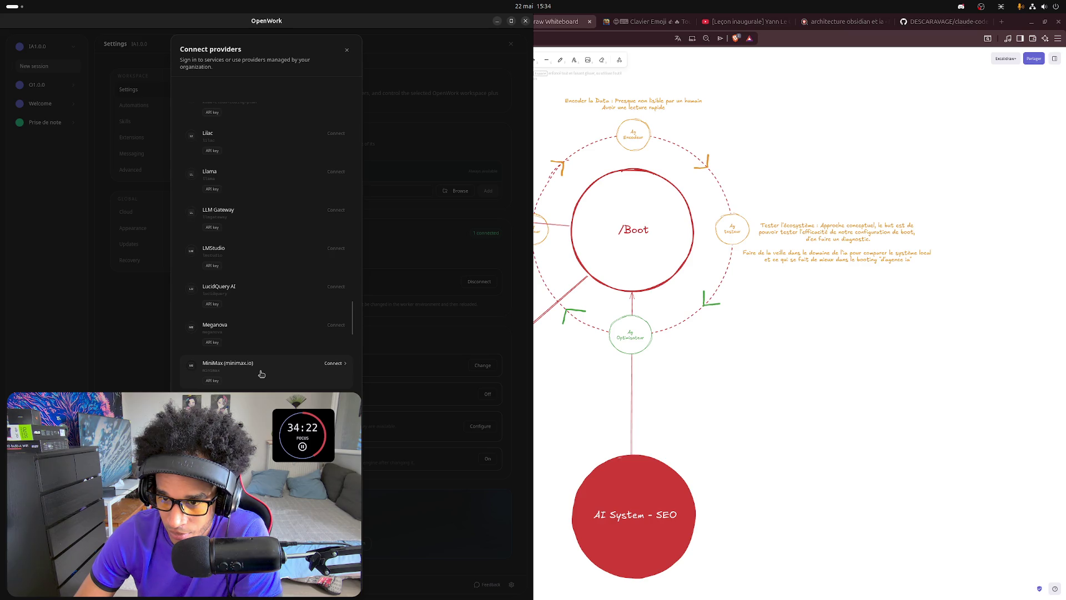
# Briefly start connecting the Mistral provider, abandon it and return to the IA1.0.0 chat.
pyautogui.click(336, 401)
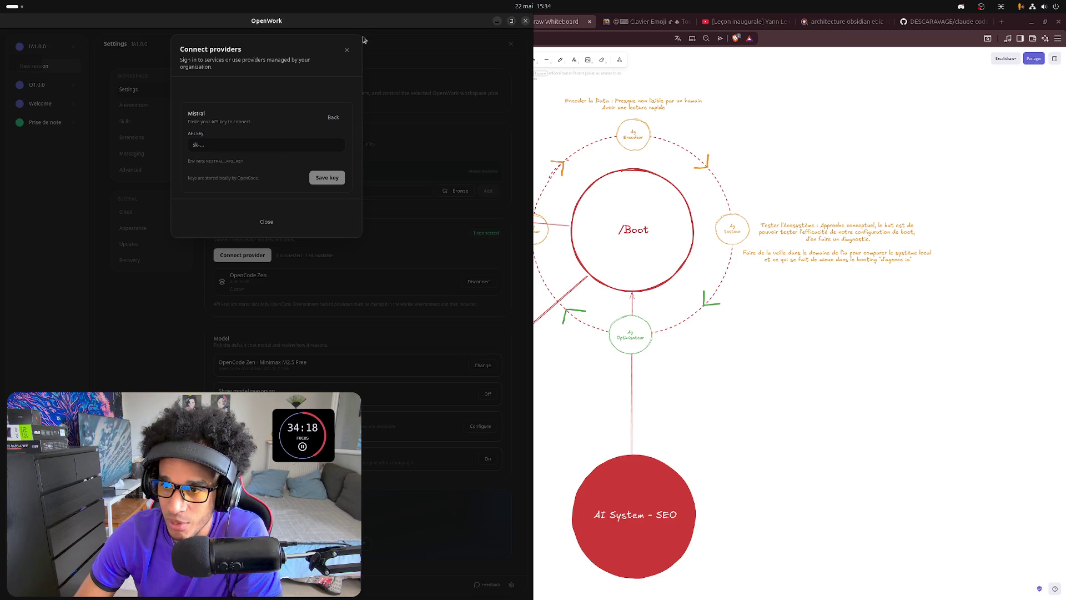
pyautogui.click(347, 49)
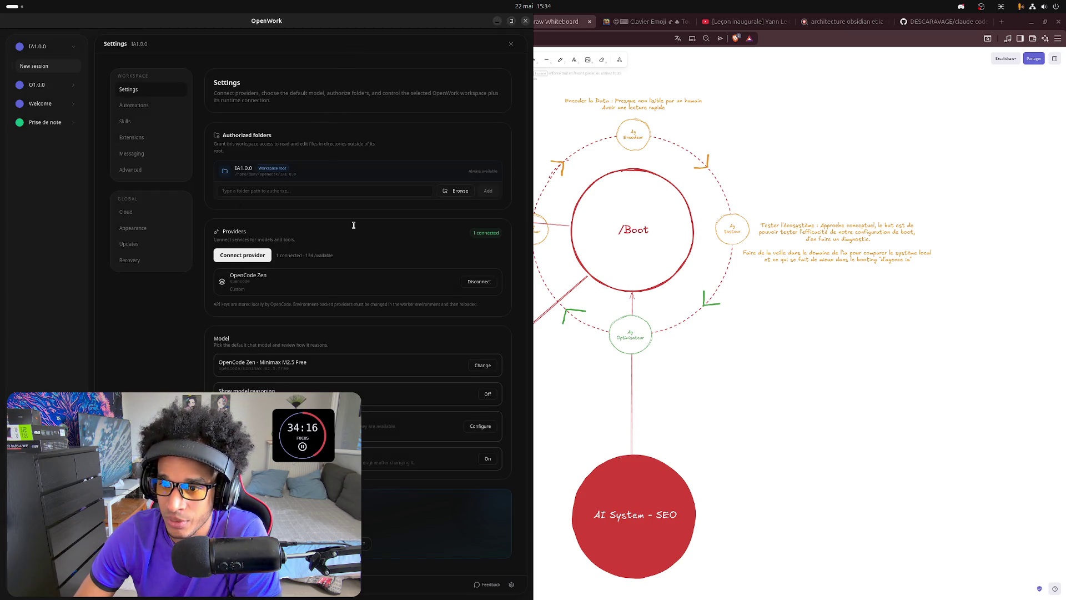
pyautogui.click(511, 44)
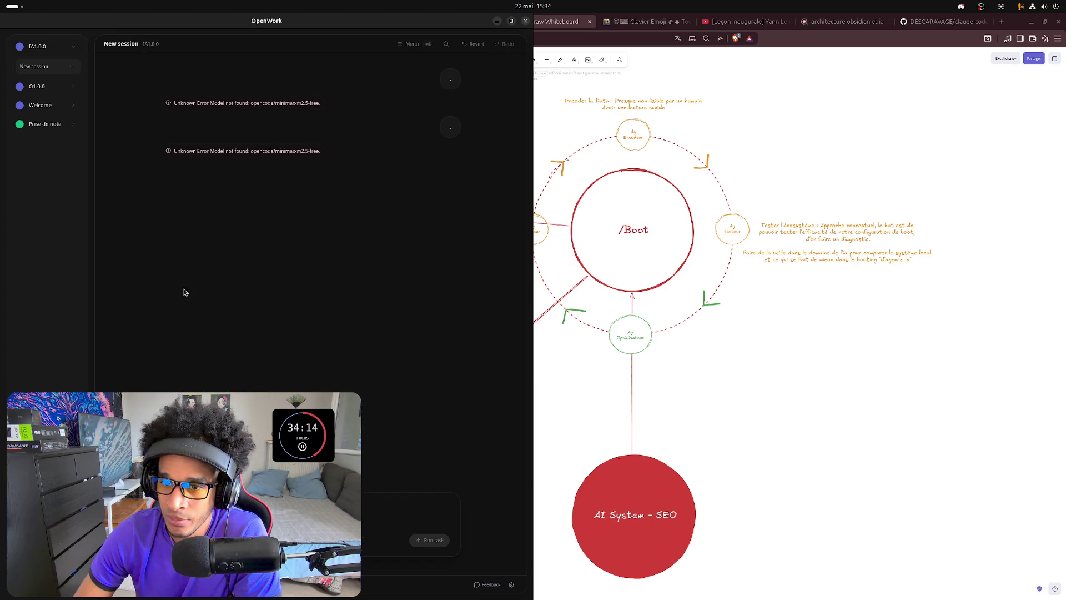
# Expand the Welcome workspace's sessions, try a starter task, then return to the IA1.0.0 new session.
pyautogui.click(48, 106)
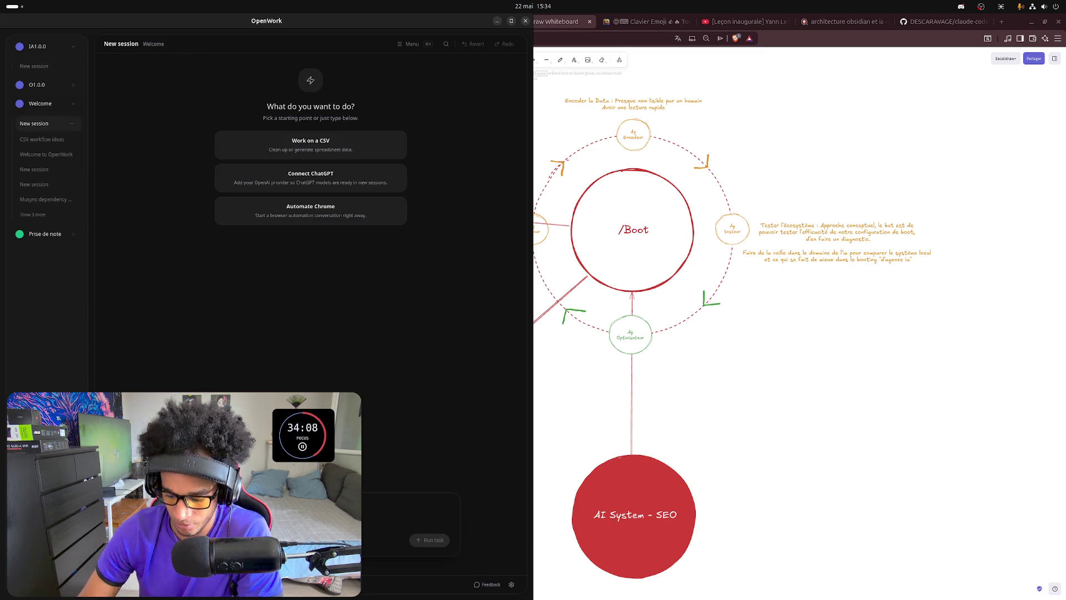
pyautogui.click(430, 540)
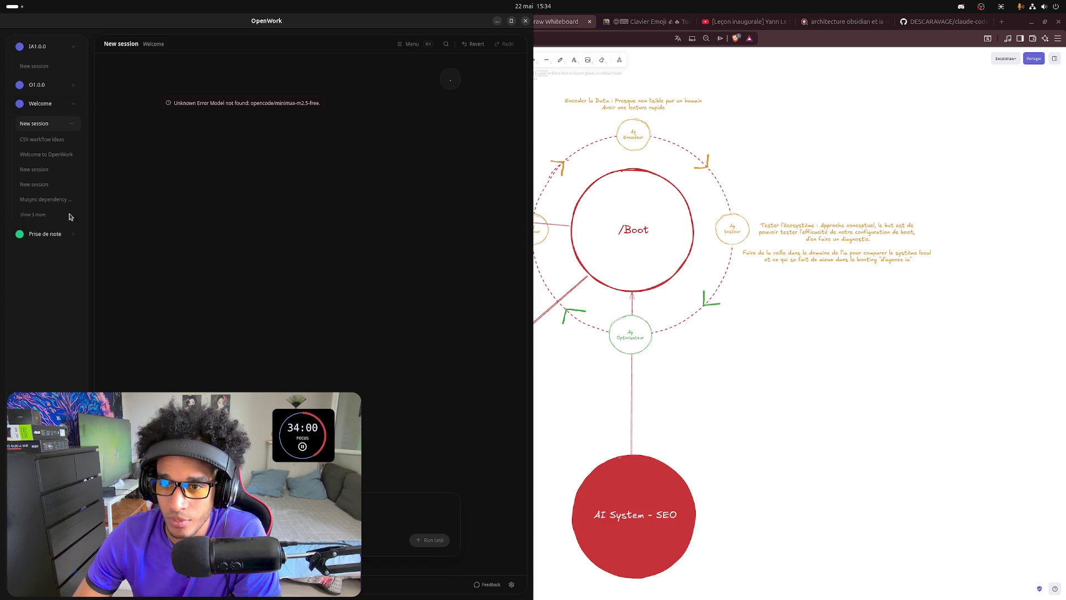
pyautogui.click(39, 67)
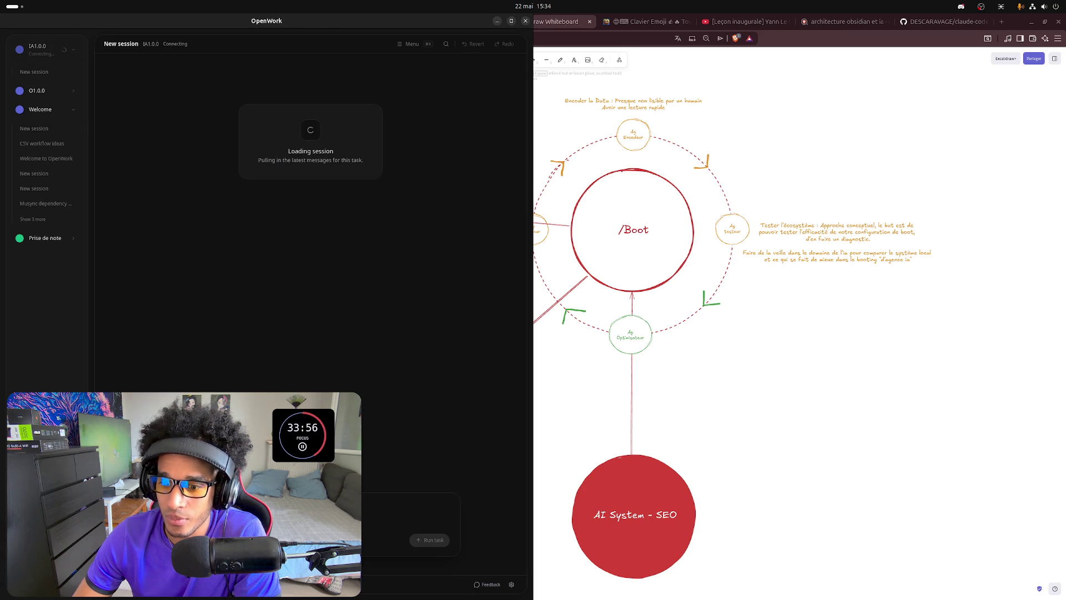
# Check the chat model picker without changing models and send the message to the assistant.
pyautogui.click(216, 541)
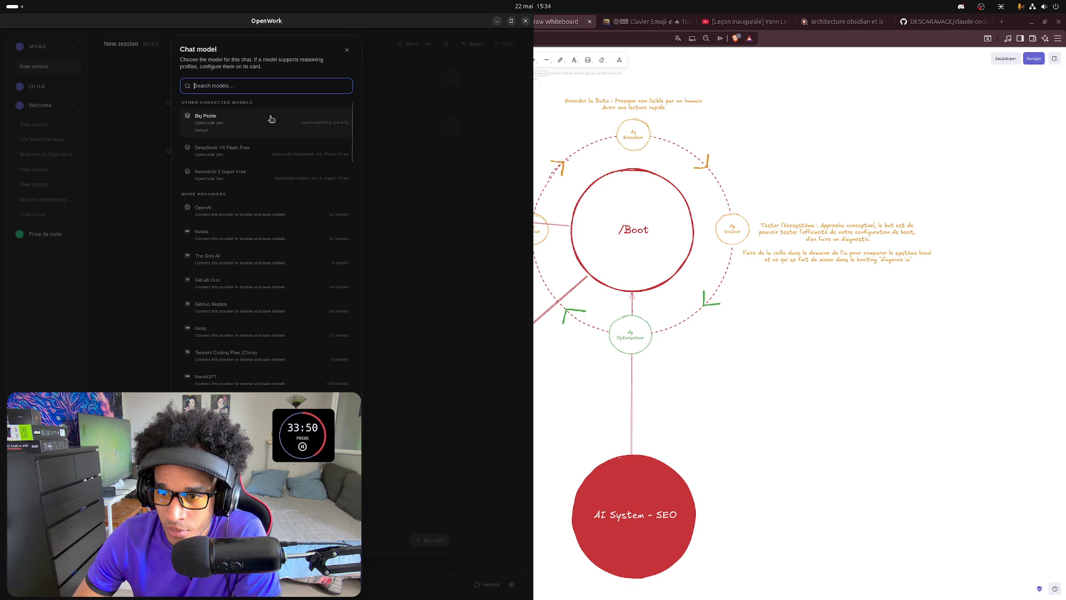
pyautogui.click(248, 154)
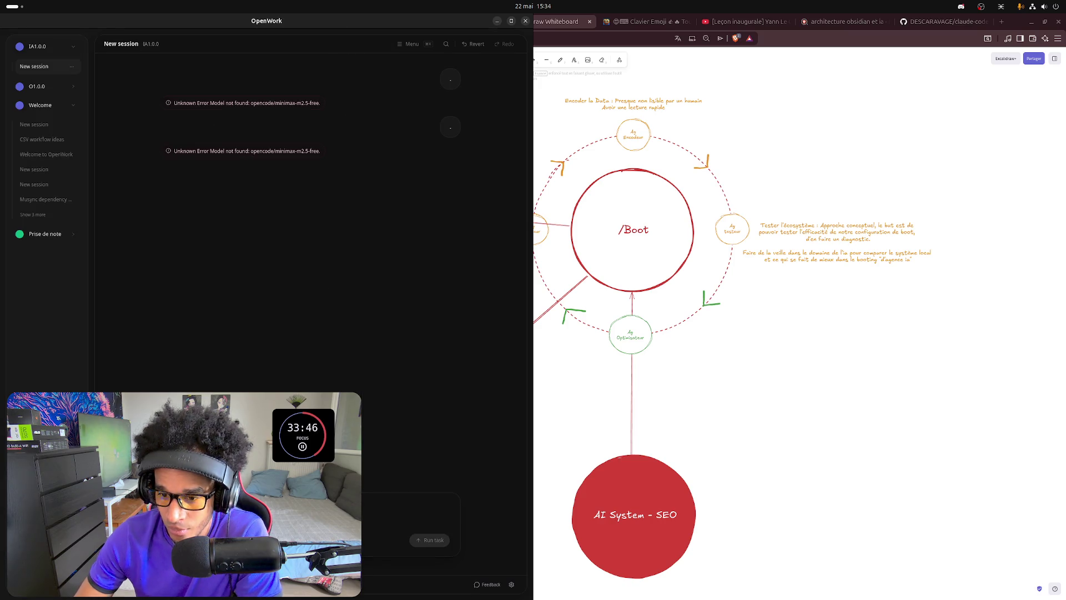
pyautogui.press('Return')
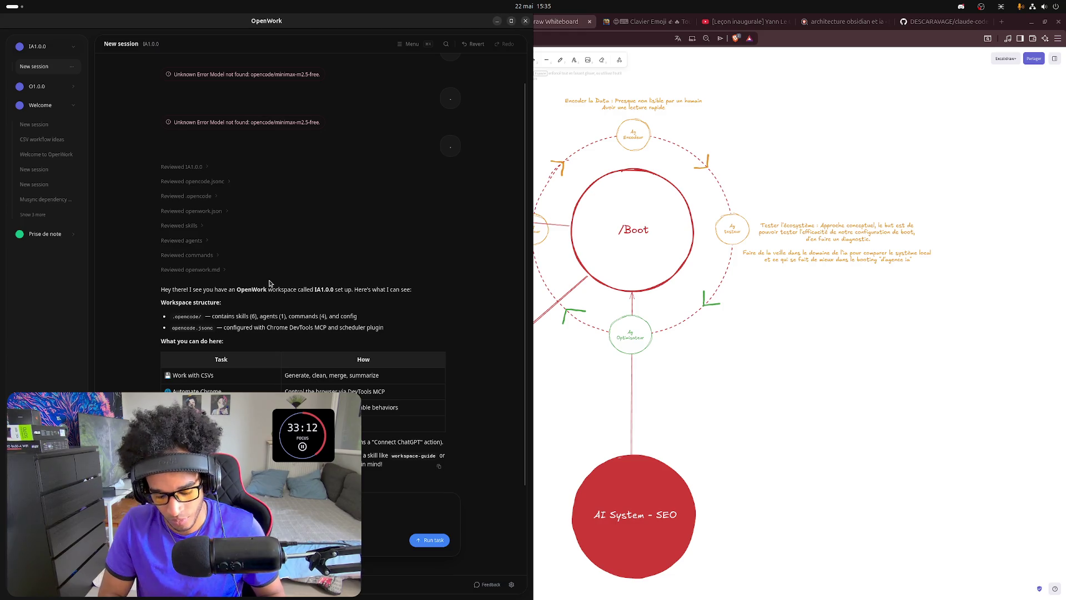
# Send the follow-up 'passe en français' asking the agent to answer in French.
pyautogui.press('Return')
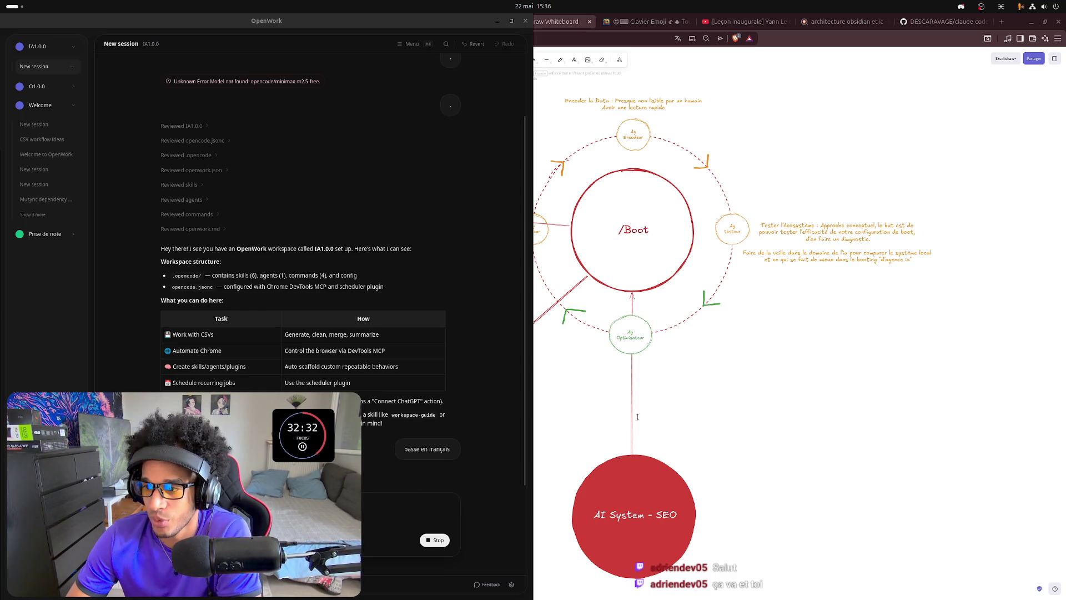
# Raise the Excalidraw whiteboard, pan the boot diagram right, and return to OpenWork via the overview.
pyautogui.click(800, 429)
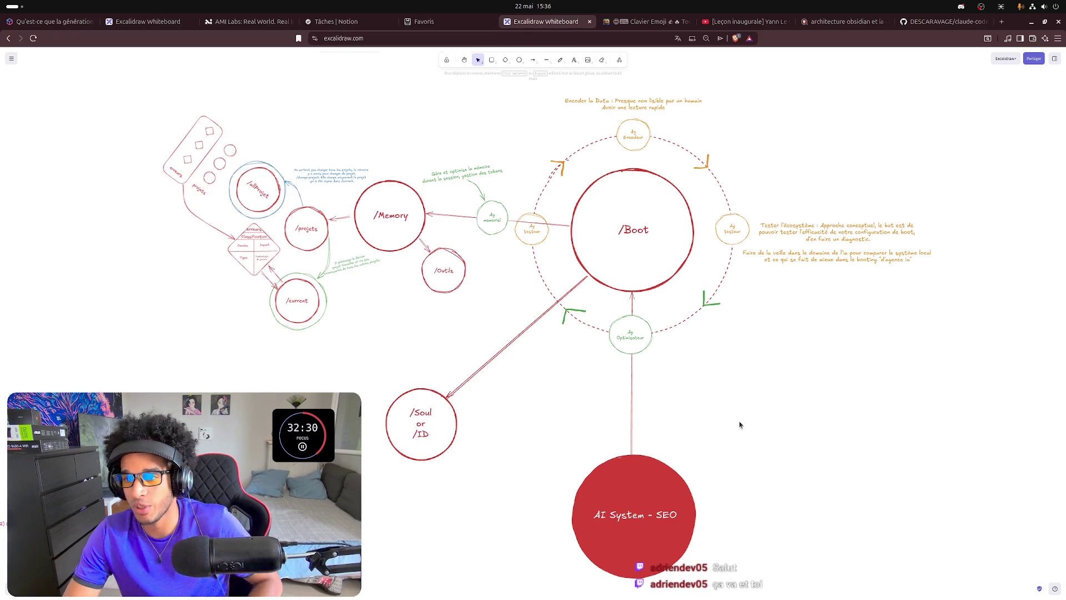
pyautogui.moveTo(740, 373)
pyautogui.mouseDown()
pyautogui.moveTo(867, 371)
pyautogui.moveTo(853, 386)
pyautogui.mouseUp()
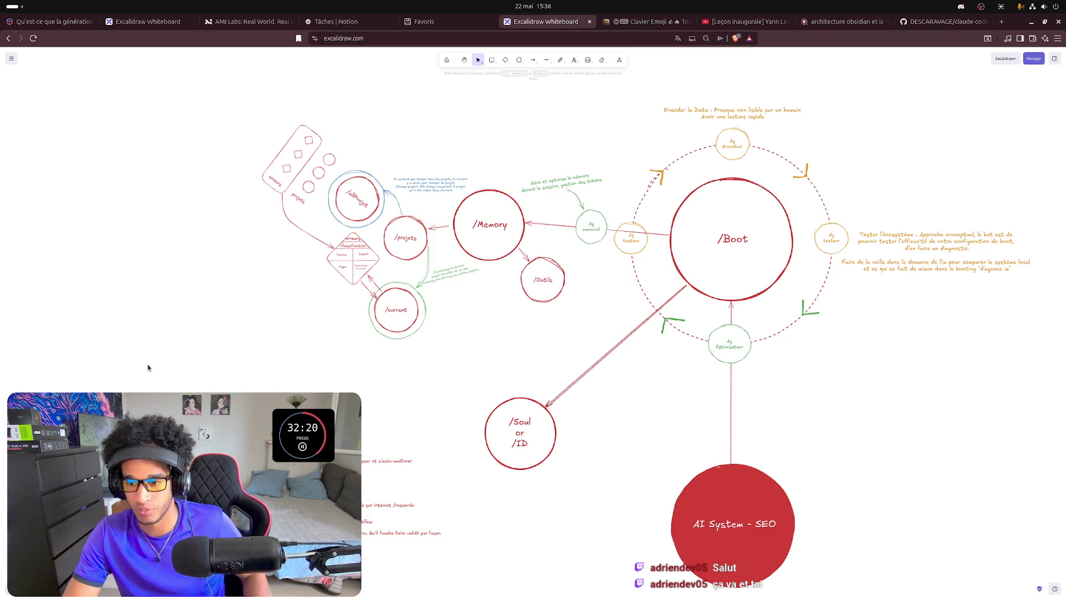
pyautogui.press('super')
pyautogui.click(392, 350)
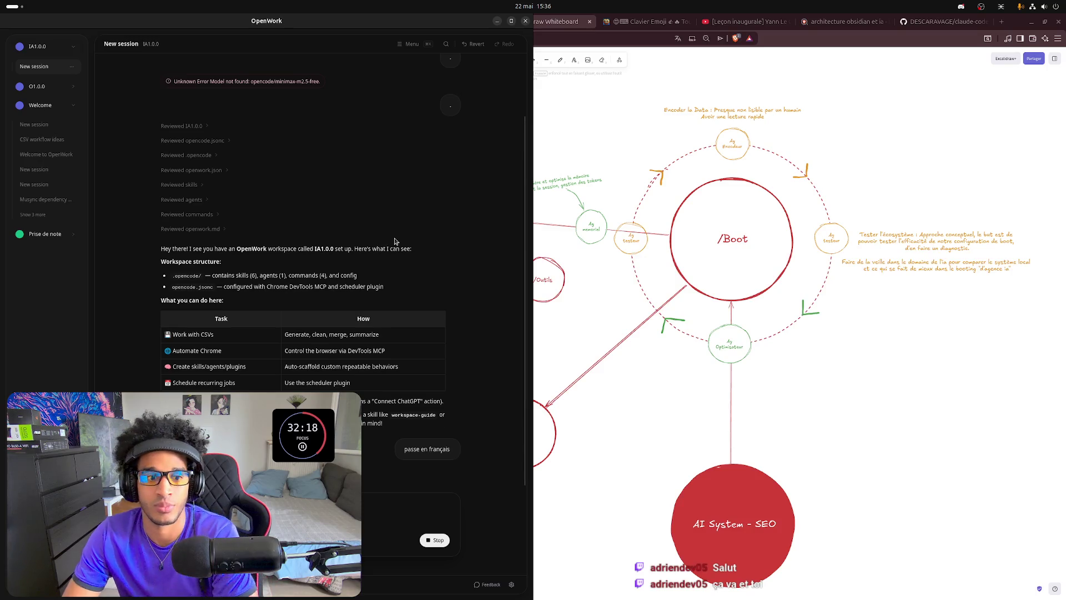
# Bring the whiteboard back beside OpenWork and pan left to centre /Boot.
pyautogui.click(879, 451)
pyautogui.press('super')
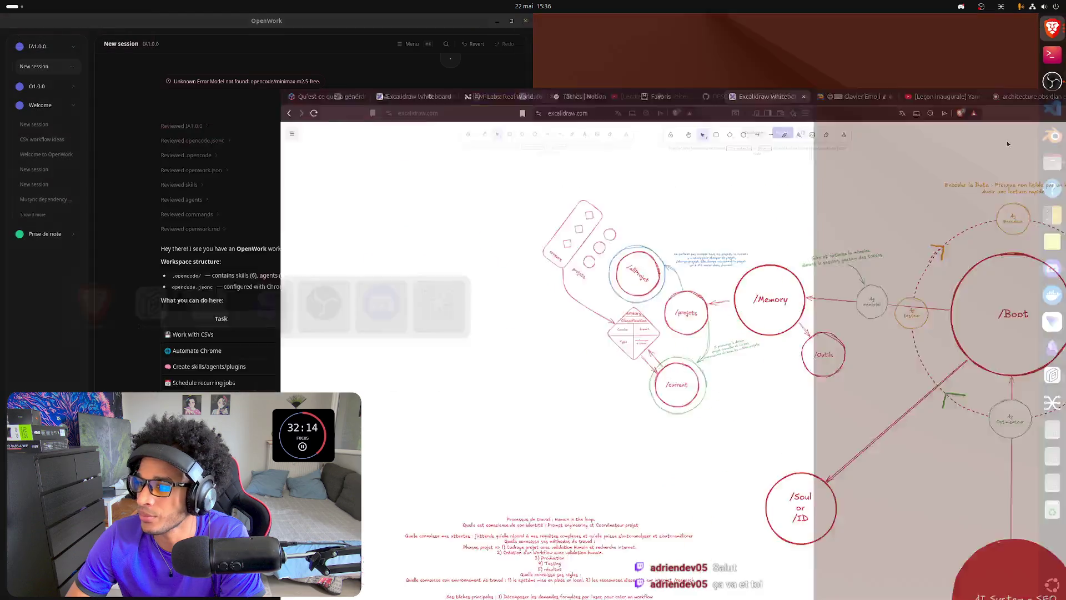
pyautogui.click(705, 304)
pyautogui.moveTo(778, 317)
pyautogui.mouseDown()
pyautogui.moveTo(556, 325)
pyautogui.moveTo(404, 348)
pyautogui.mouseUp()
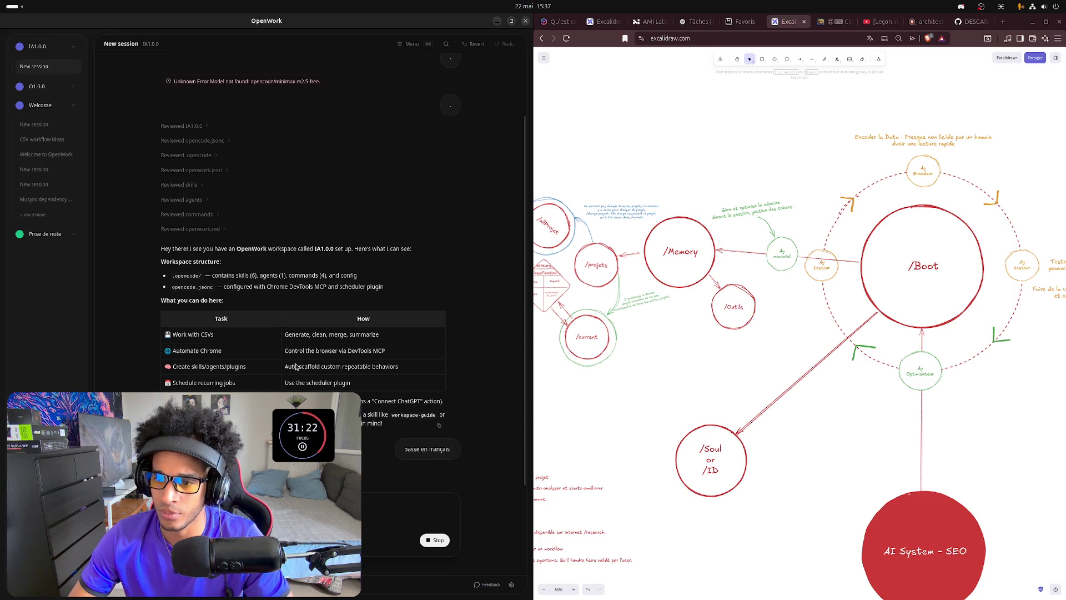
pyautogui.click(1053, 162)
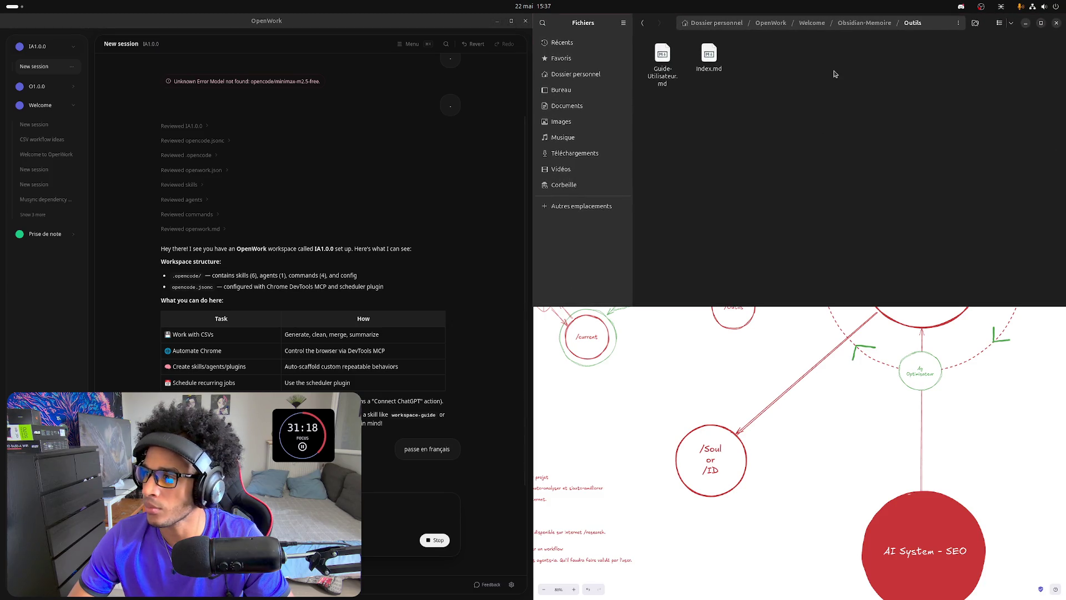
pyautogui.click(773, 24)
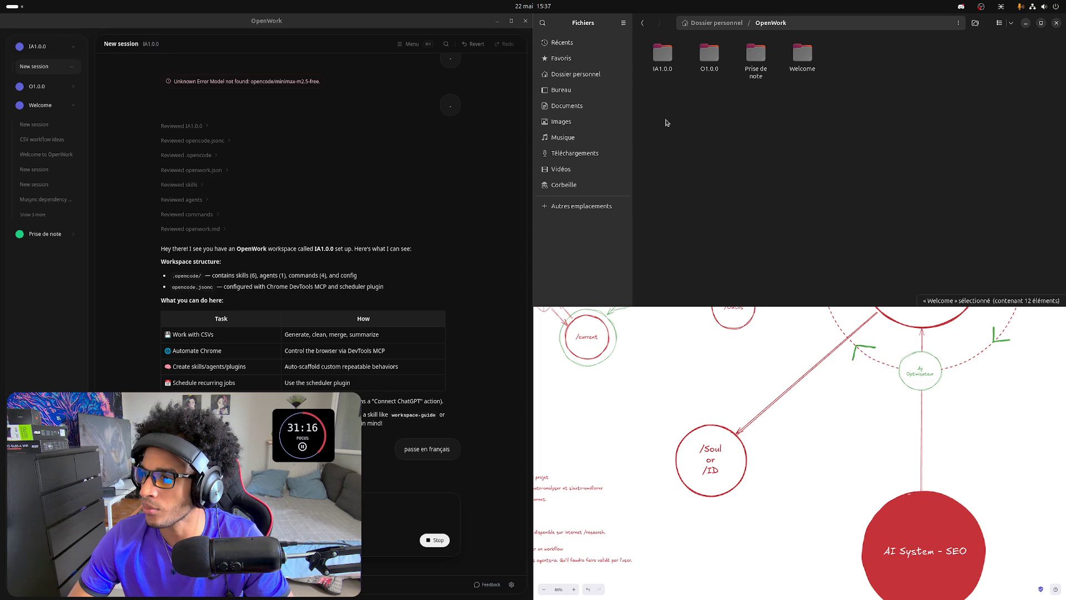
pyautogui.doubleClick(662, 57)
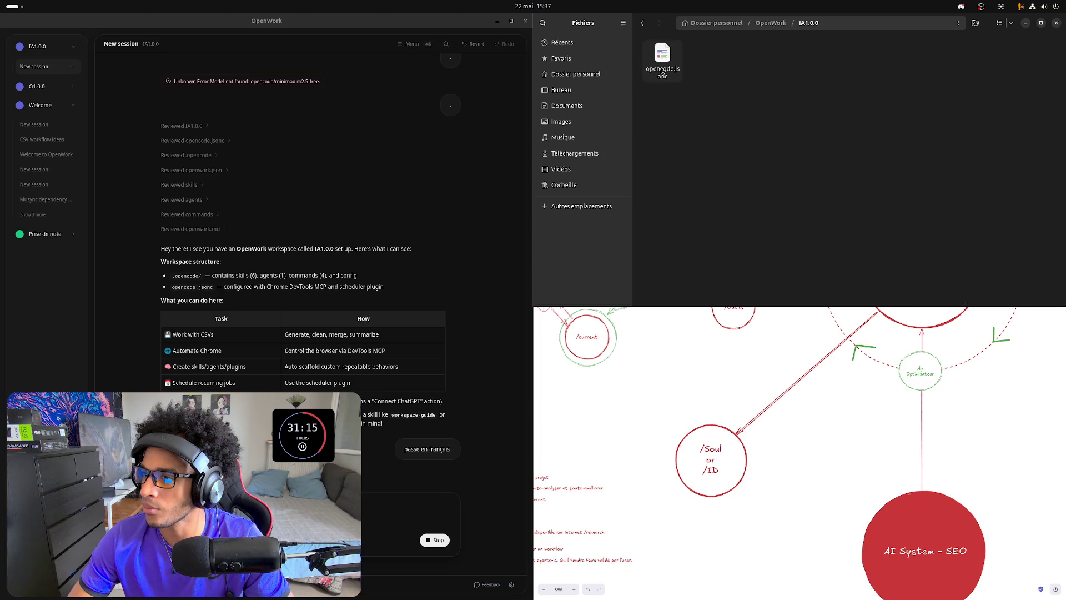
pyautogui.click(1026, 24)
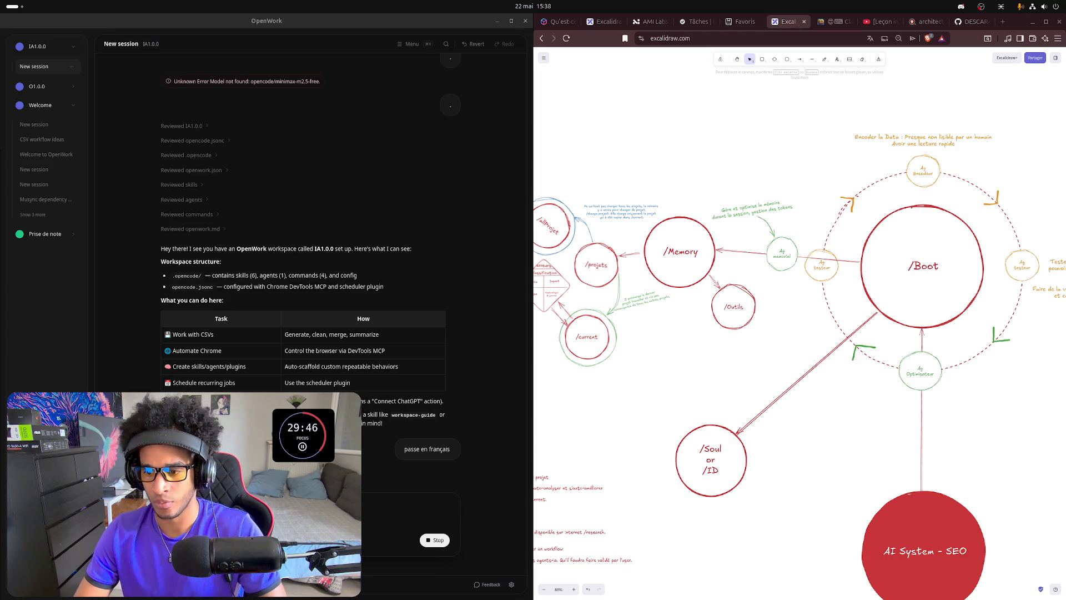
# Halt the assistant's still-running reply to the French request.
pyautogui.click(433, 540)
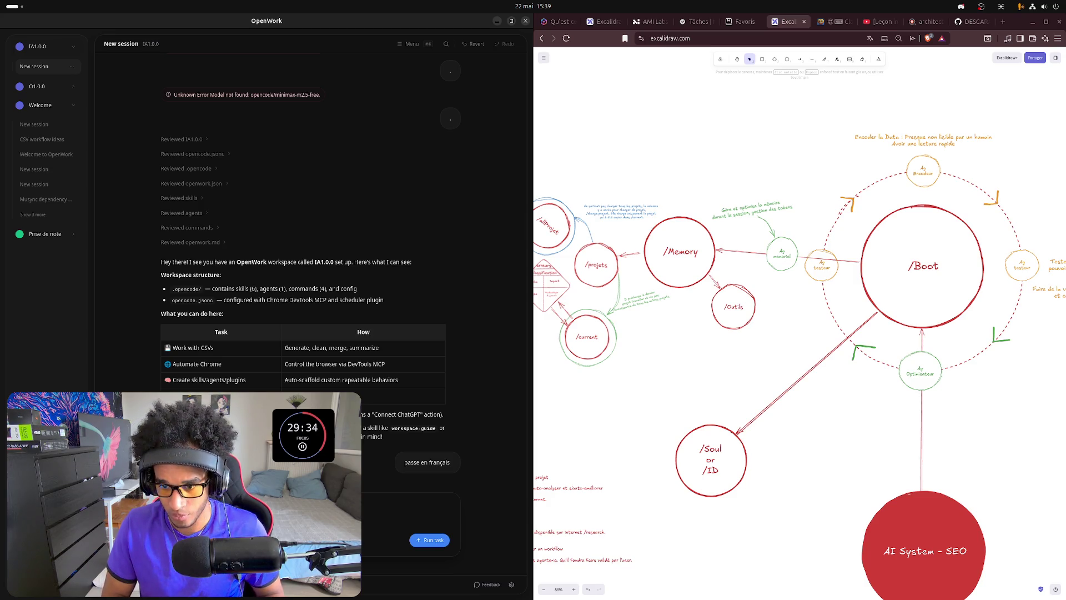
# Send the English request 'turn your mode in french' to the assistant.
pyautogui.press('Return')
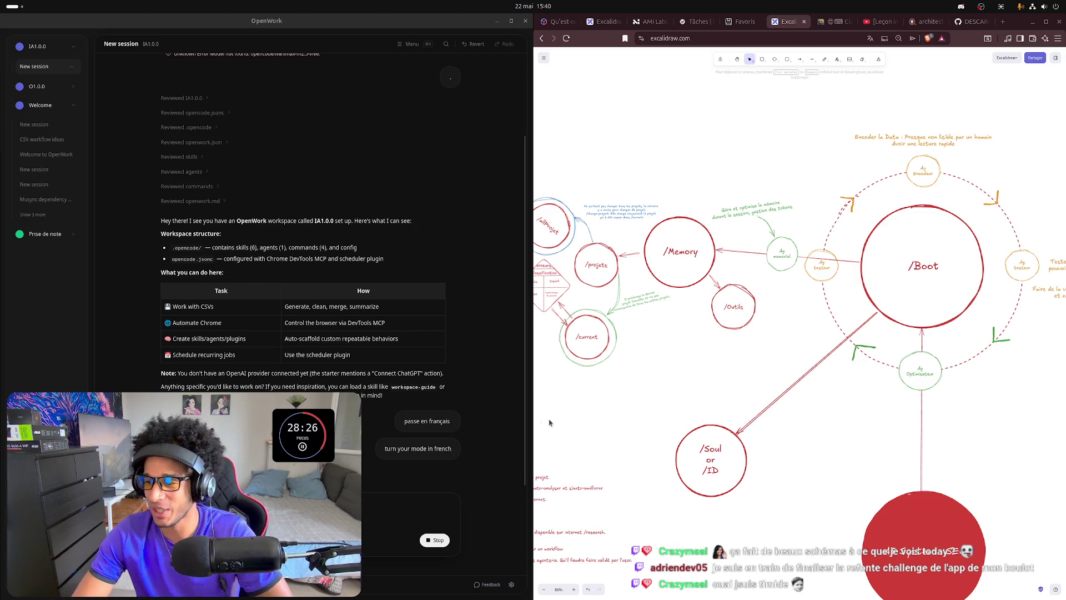
pyautogui.moveTo(745, 380); pyautogui.dragTo(620, 342)
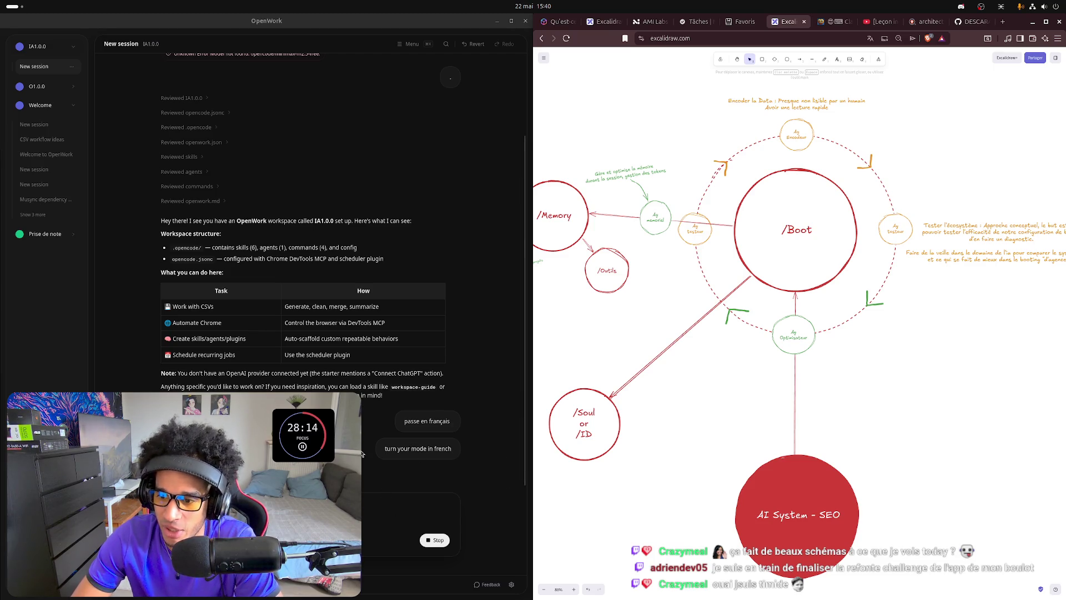
pyautogui.scroll(2, 482, 111)
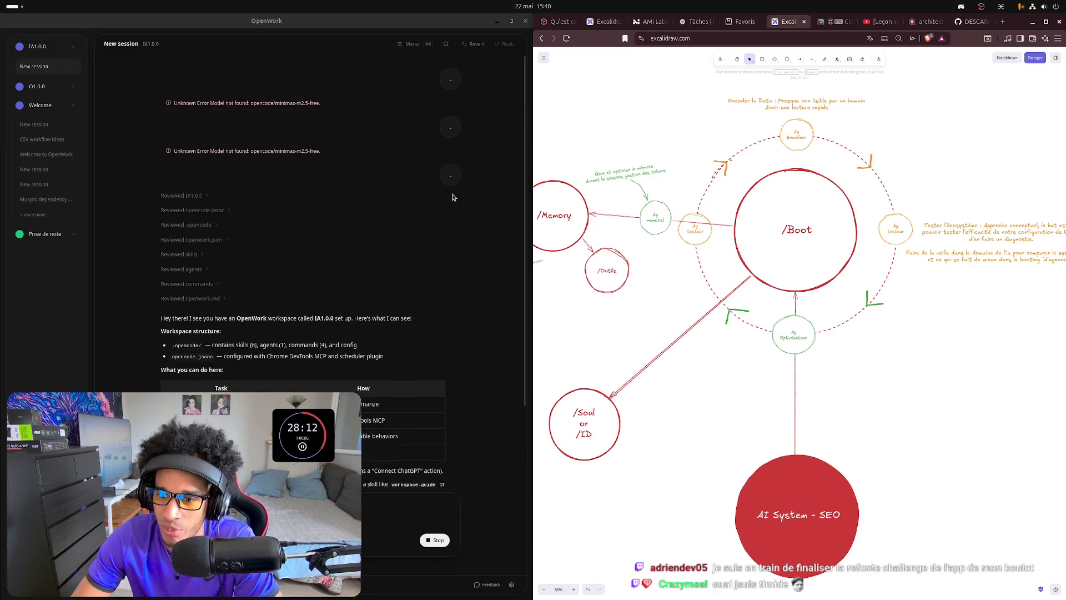
pyautogui.scroll(-2, 350, 241)
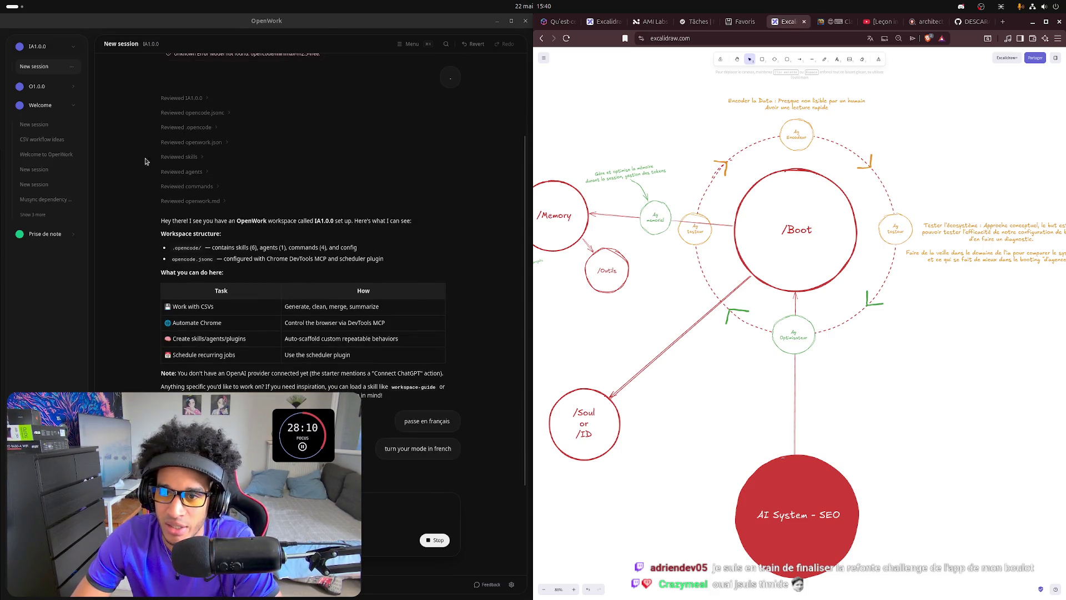